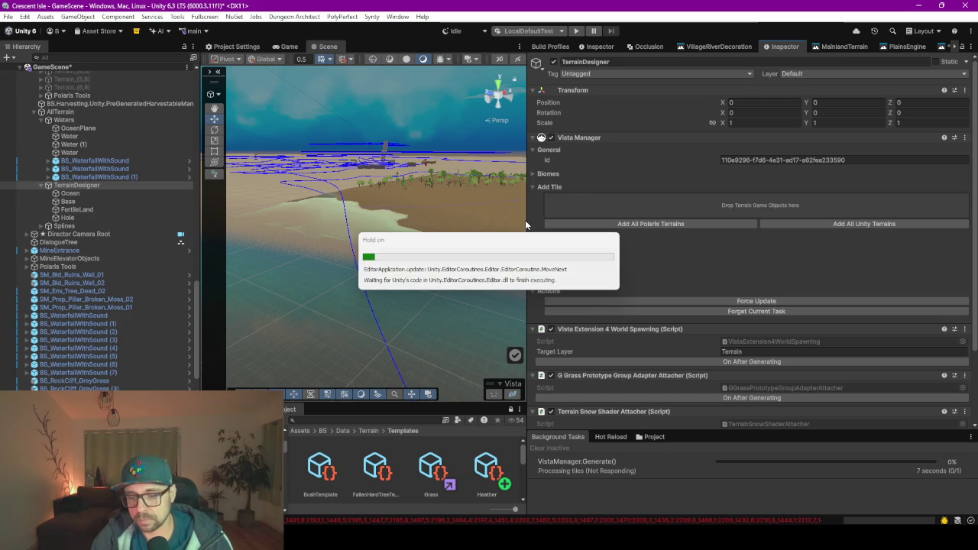
Widen the Scene view, tilt the camera flatter over the coastline, and select the Ocean biome
left_click_drag(528, 218, 705, 209)
mouse_move(607, 231)
left_mouse_down()
mouse_move(725, 234)
mouse_move(656, 246)
mouse_move(627, 273)
mouse_move(602, 278)
mouse_move(579, 260)
left_mouse_up()
left_click(99, 191)
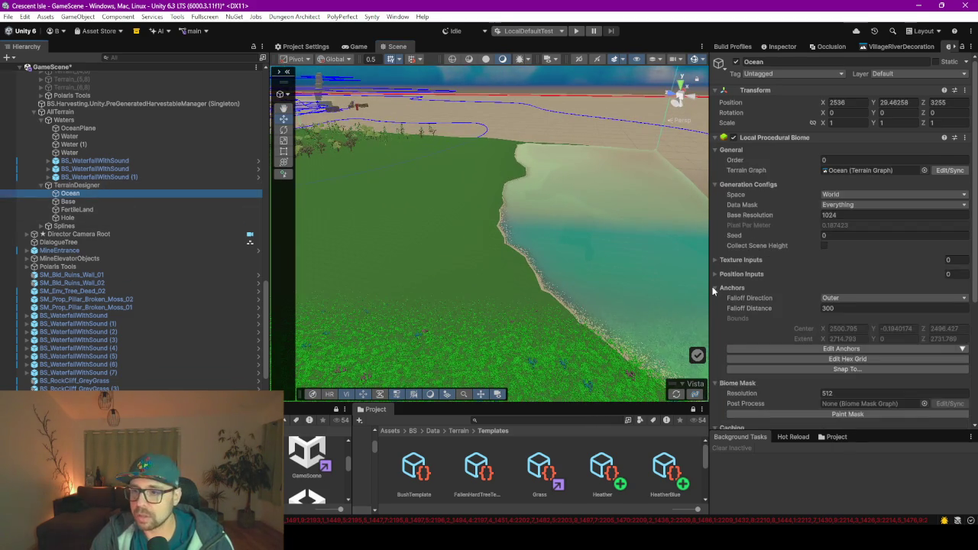
Browse the Base, FertileLand and Hole biomes, then set Hole's Order to 999
left_click_drag(708, 227, 546, 229)
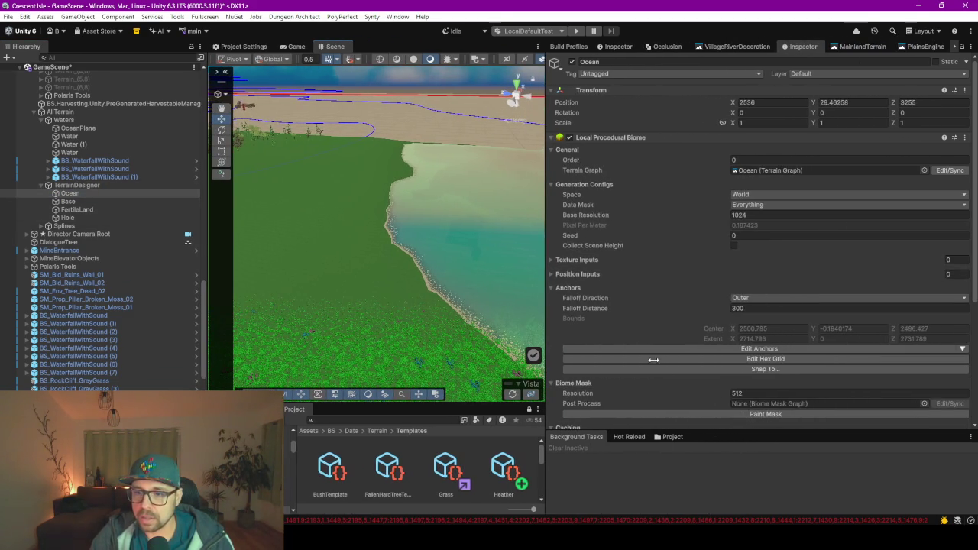
scroll(660, 359, "down", 5)
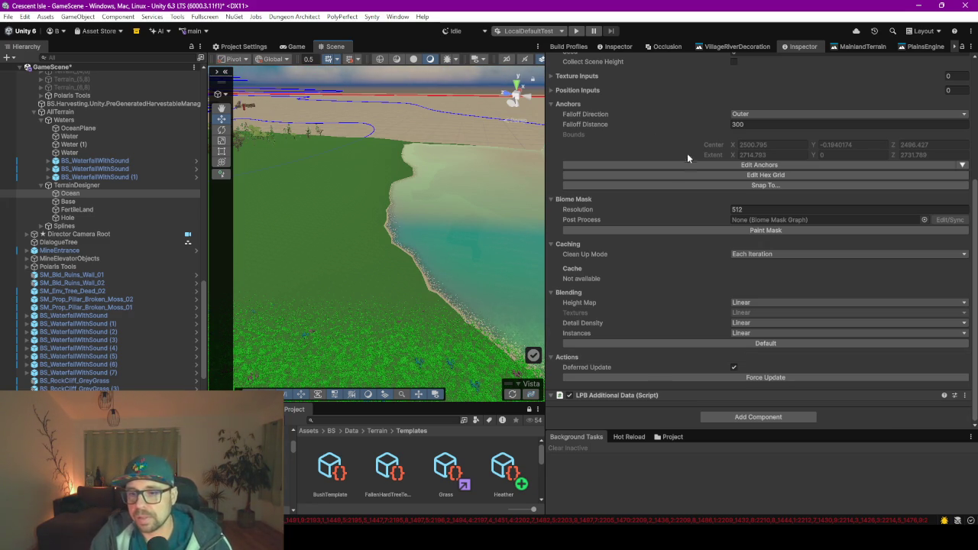
scroll(787, 181, "up", 5)
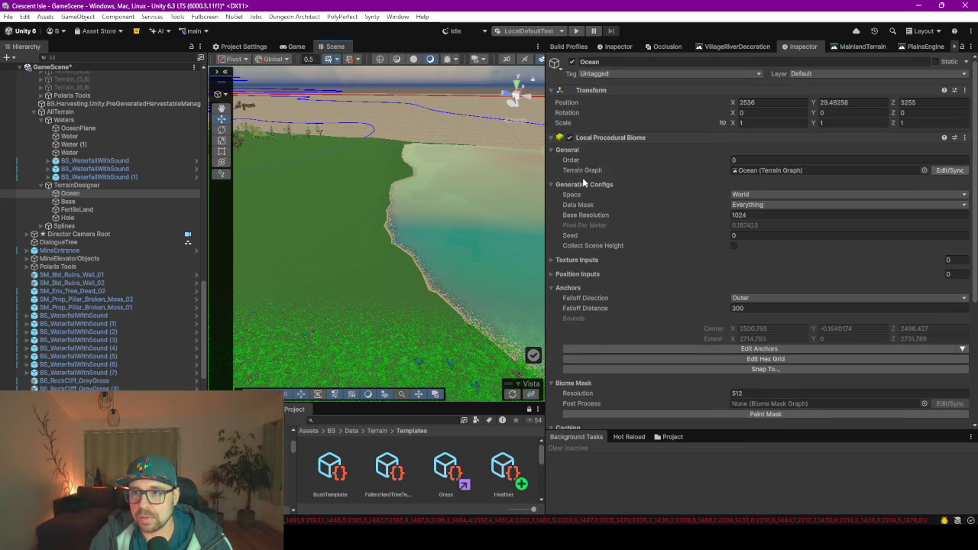
left_click(68, 201)
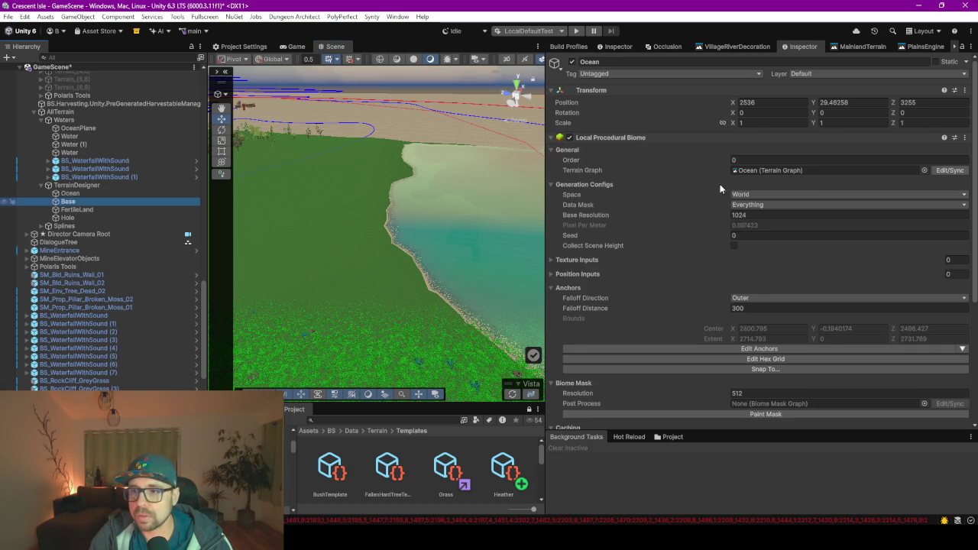
left_click(80, 209)
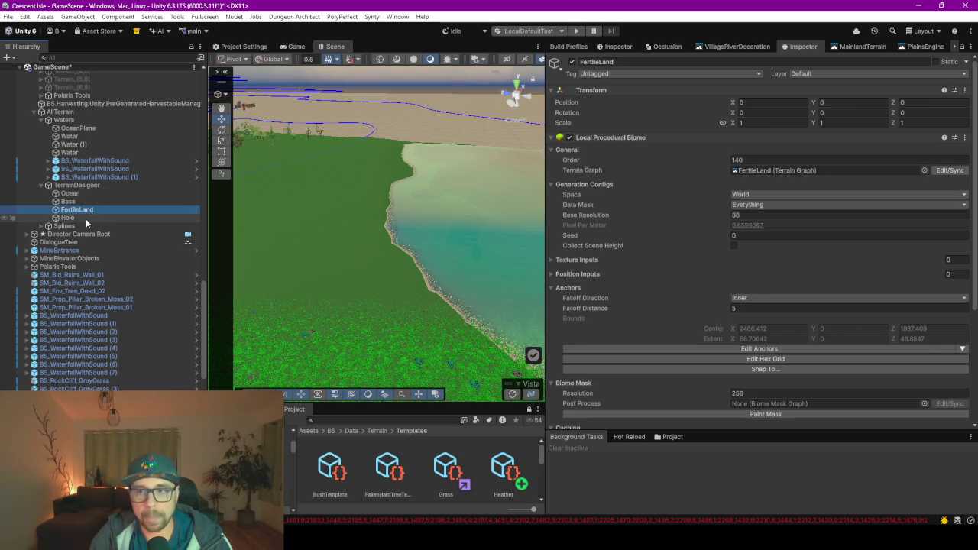
left_click(85, 219)
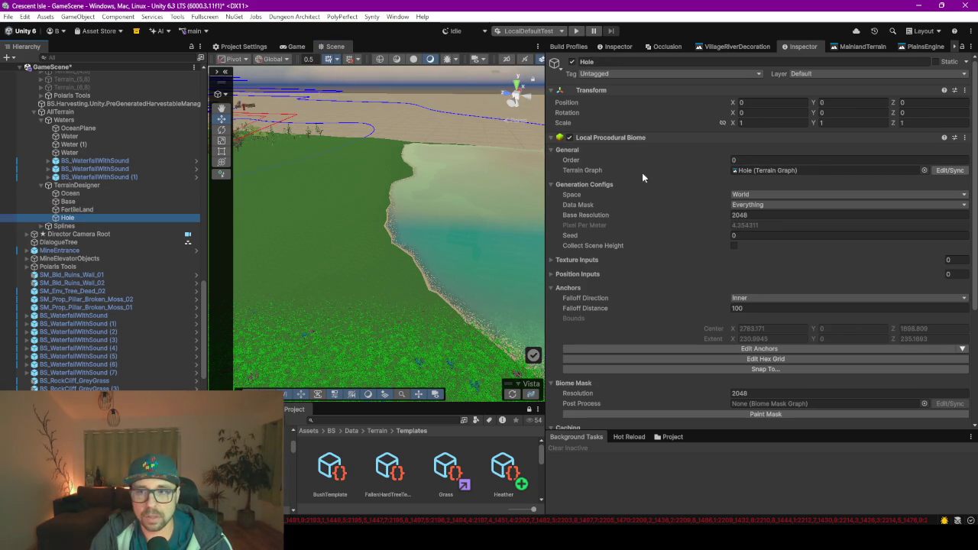
left_click(745, 161)
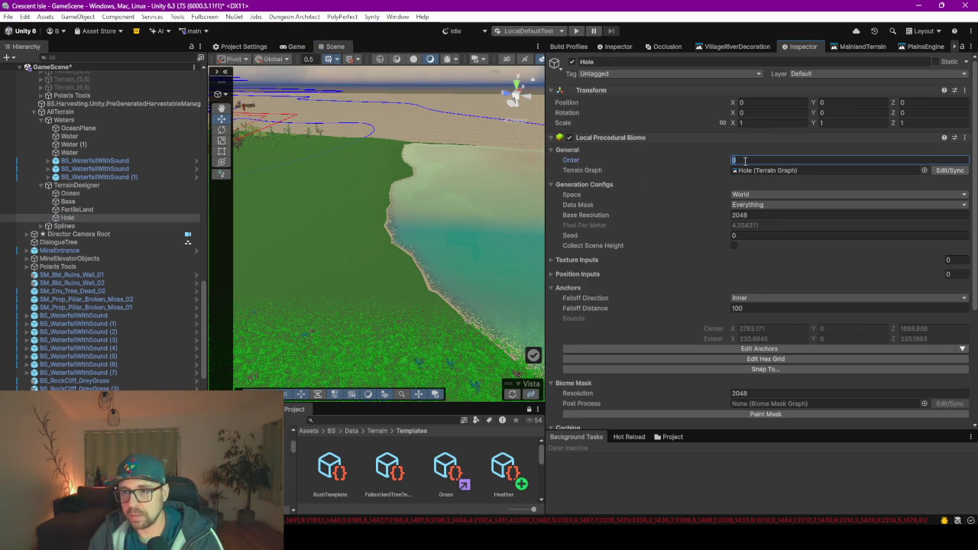
type("999")
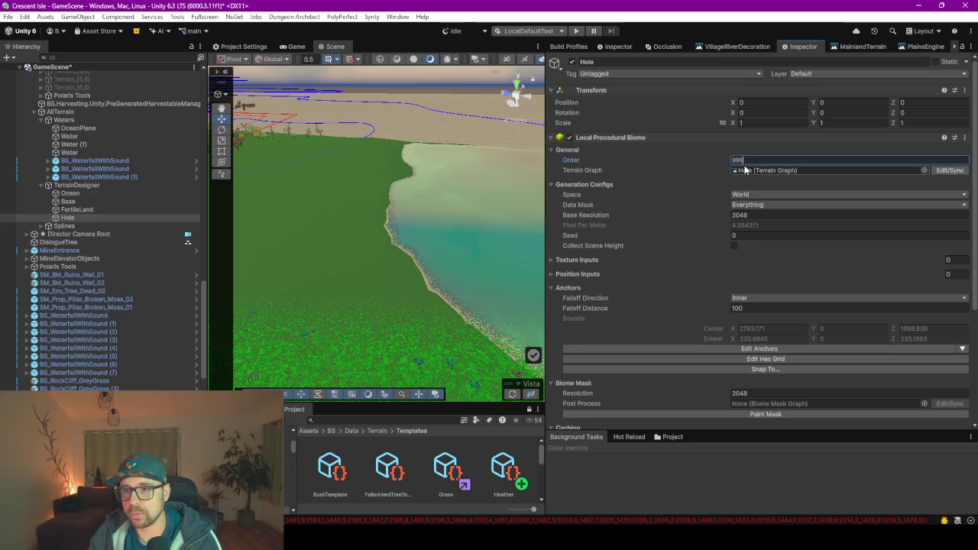
Set the Base biome's Order to 1, check the Height Map blending, then reselect Ocean
left_click(104, 201)
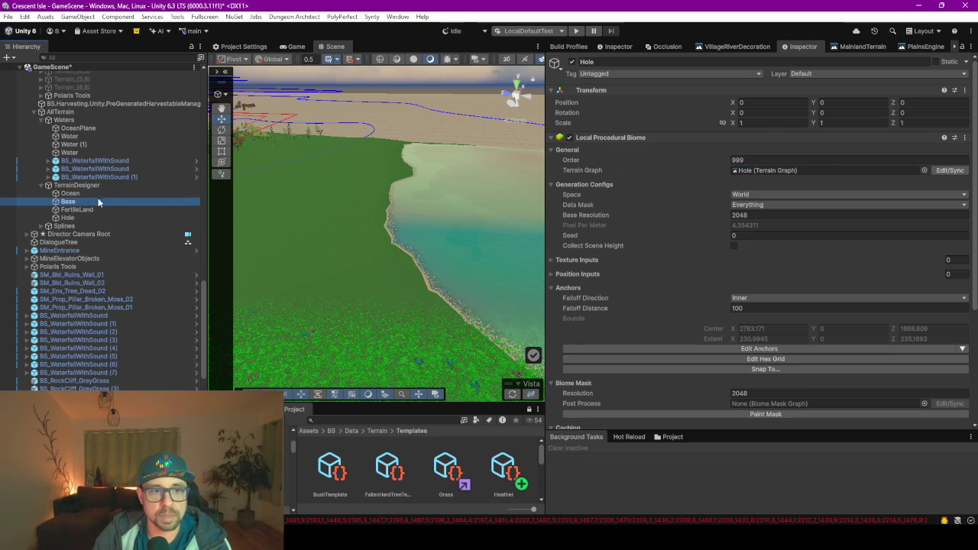
left_click(765, 159)
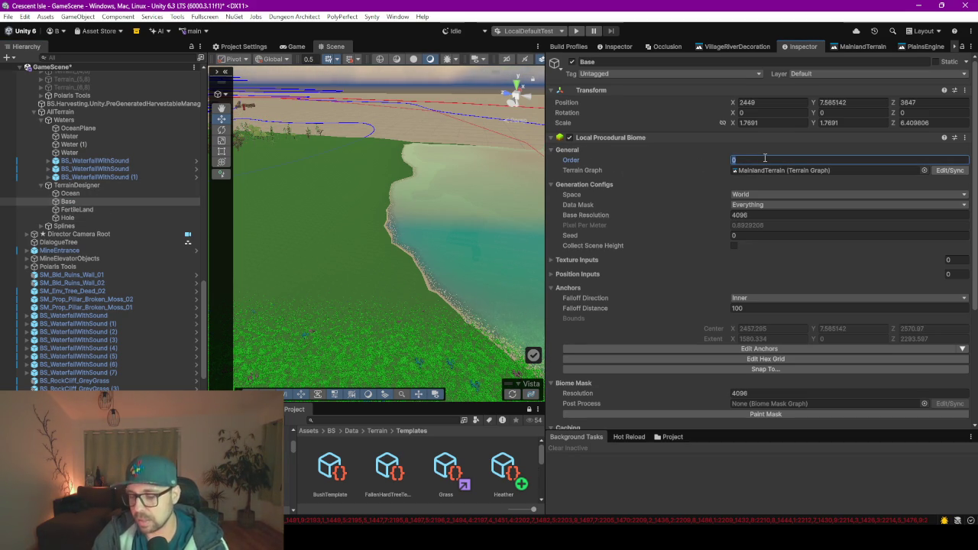
scroll(642, 306, "down", 2)
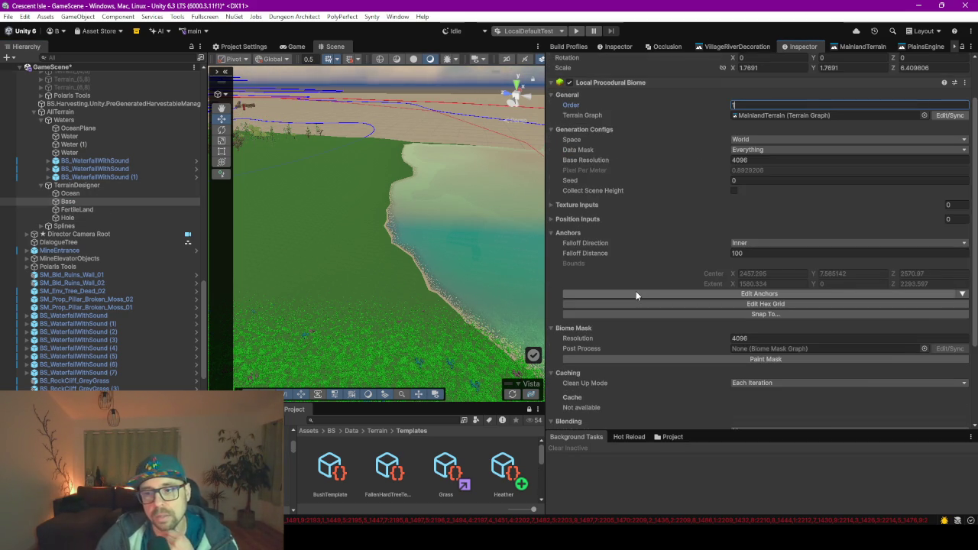
scroll(636, 291, "down", 3)
scroll(635, 288, "down", 1)
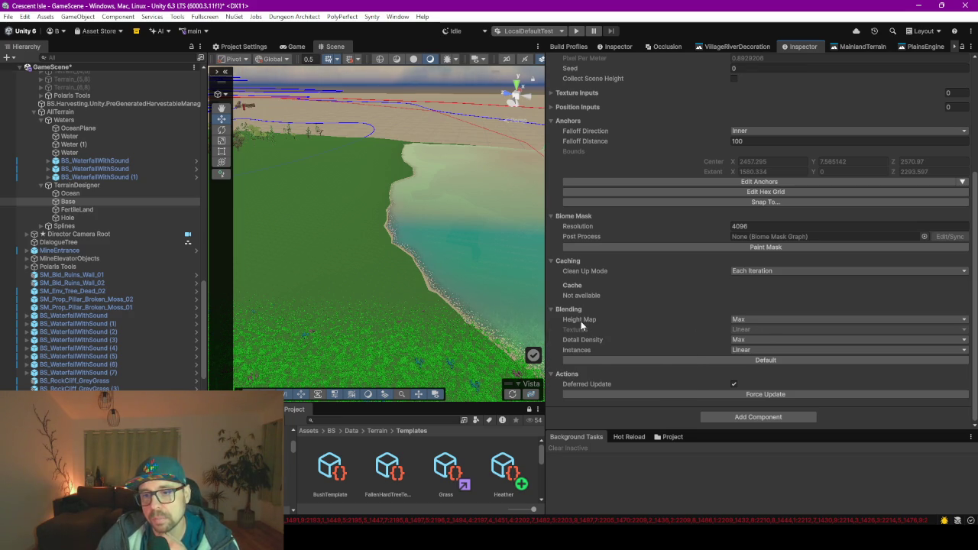
mouse_move(581, 321)
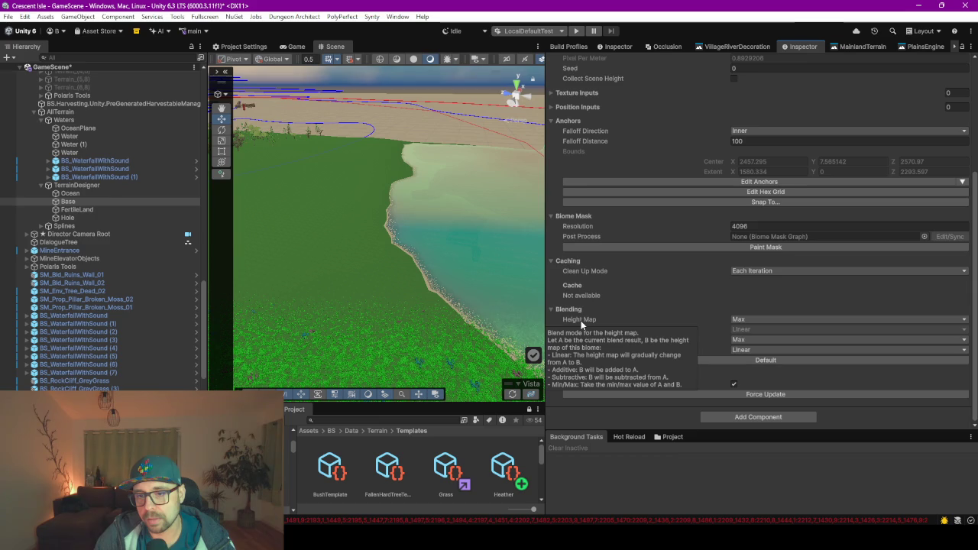
left_click(76, 192)
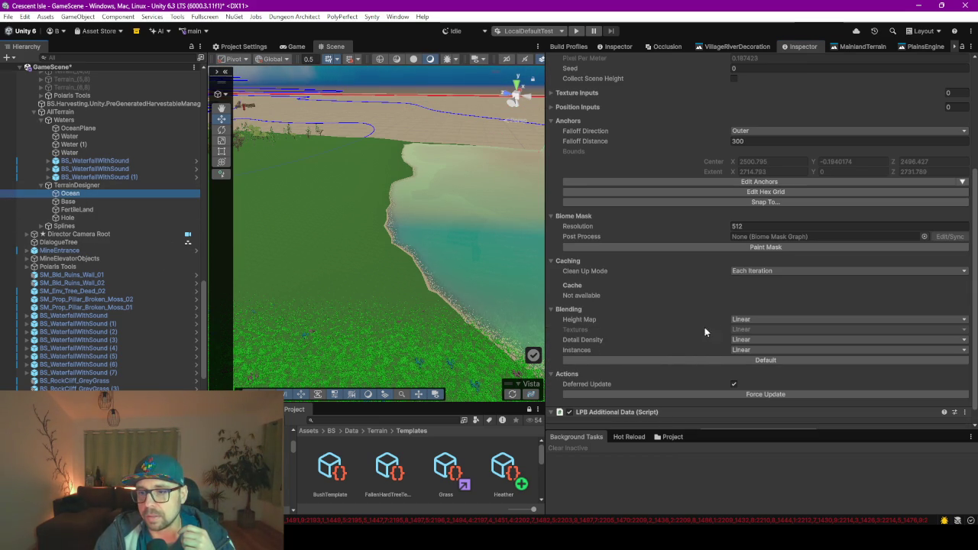
Change Ocean's Height Map blending from Linear to Min and orbit along the shoreline
left_click(752, 321)
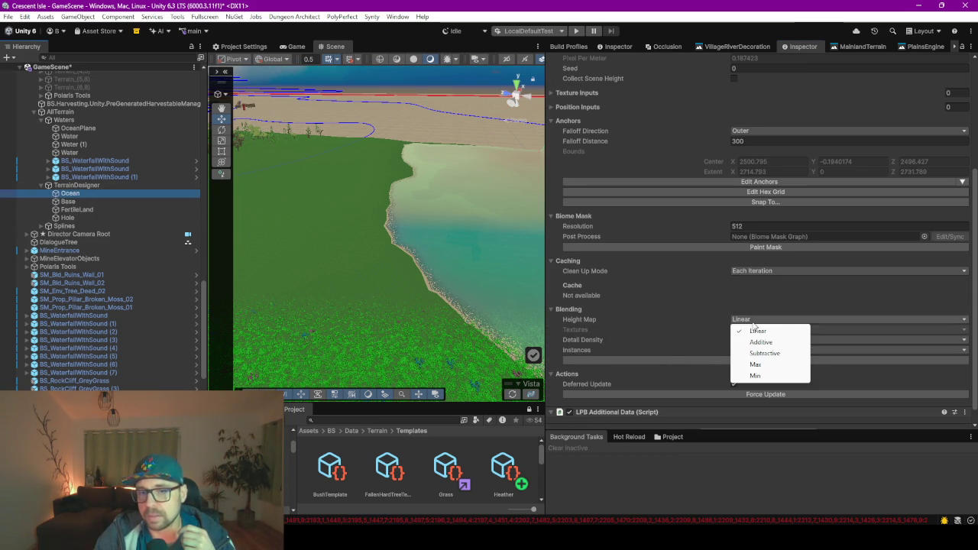
left_click(769, 375)
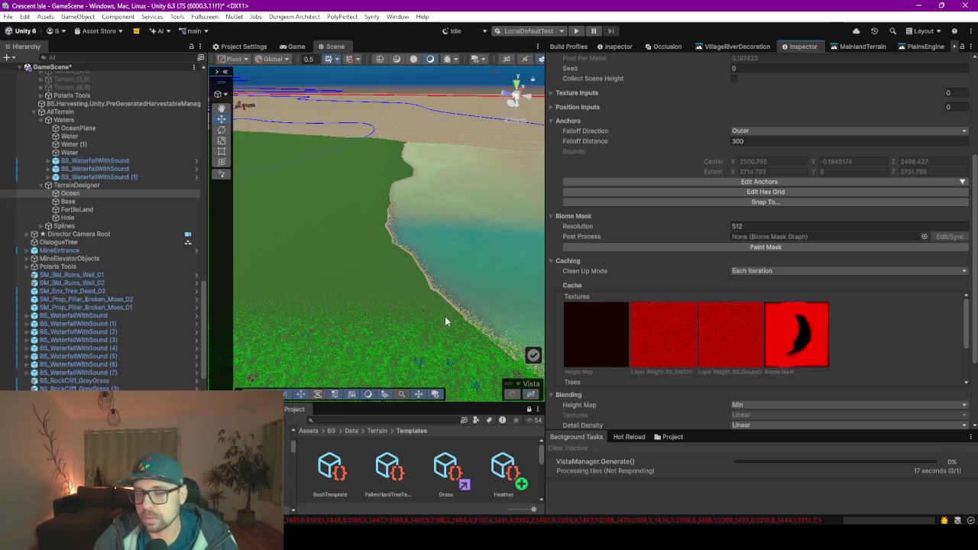
mouse_move(402, 264)
left_mouse_down()
mouse_move(172, 211)
mouse_move(122, 210)
mouse_move(262, 222)
mouse_move(248, 153)
mouse_move(199, 231)
mouse_move(385, 264)
left_mouse_up()
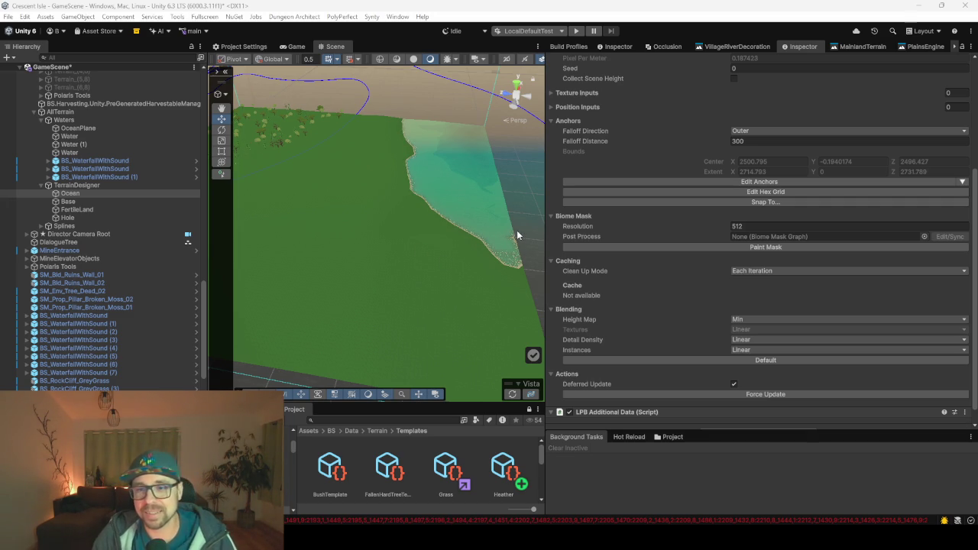
Widen the Scene view and orbit the camera to a new terrain angle
left_click_drag(545, 207, 610, 212)
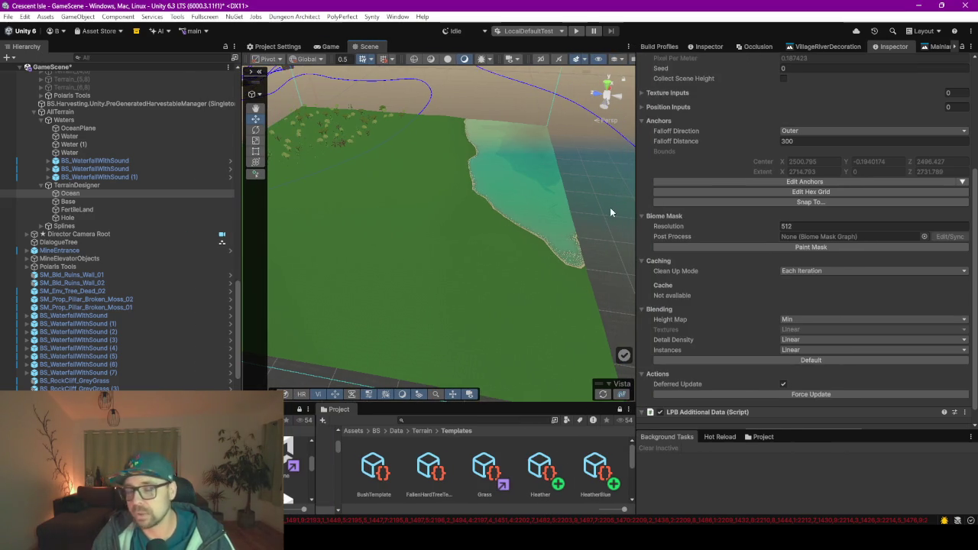
left_click_drag(242, 225, 178, 225)
mouse_move(383, 295)
left_mouse_down()
mouse_move(454, 249)
mouse_move(252, 229)
mouse_move(125, 201)
left_mouse_up()
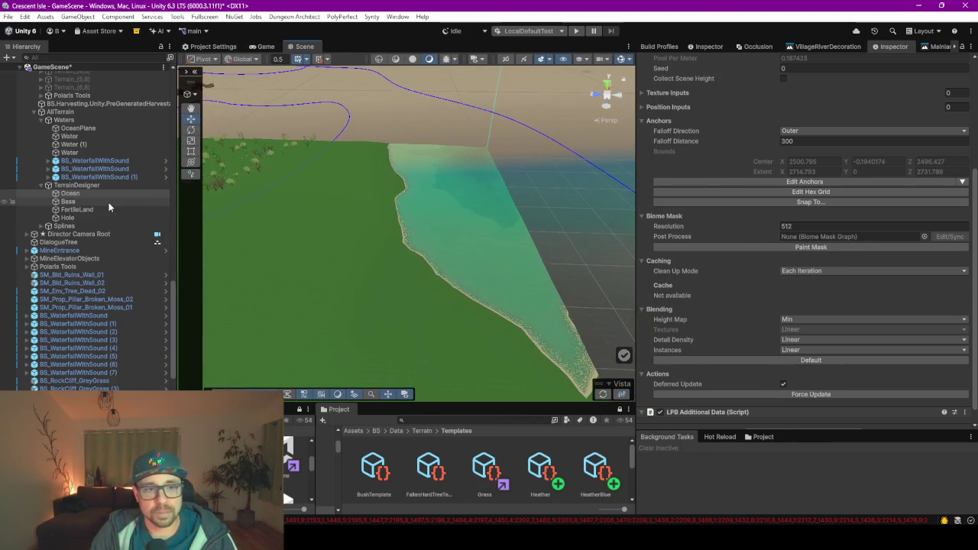
scroll(794, 137, "up", 5)
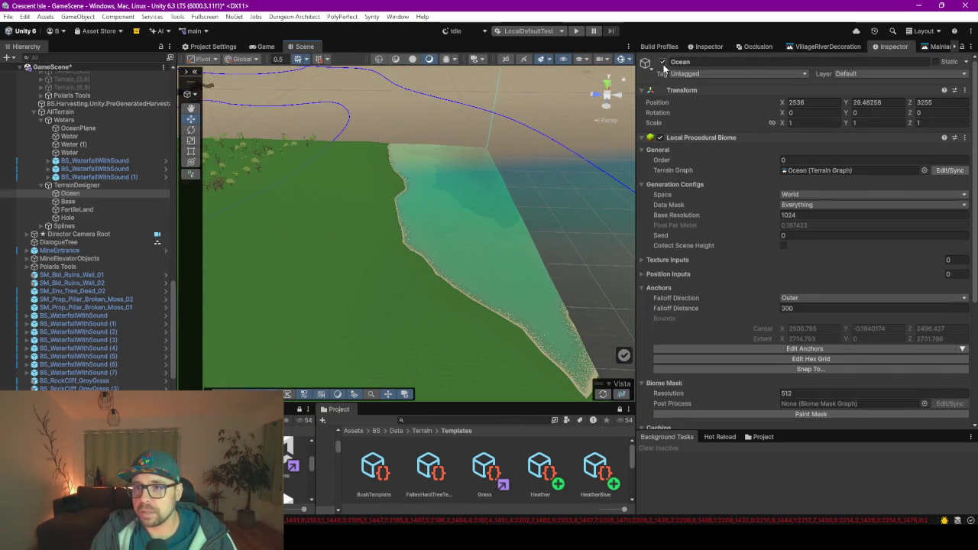
Force Update TerrainDesigner to regenerate the whole terrain, then orbit over the grass and beach
left_click(75, 186)
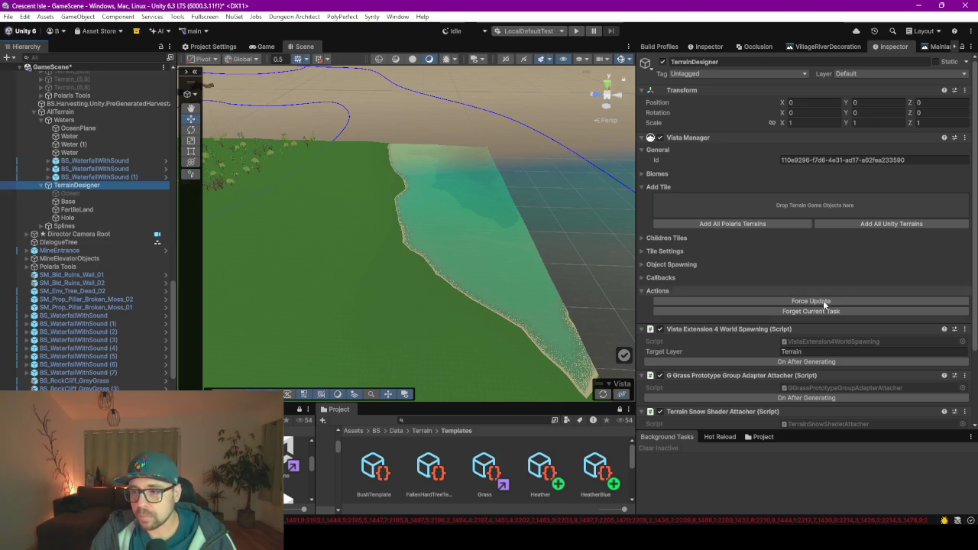
left_click(802, 303)
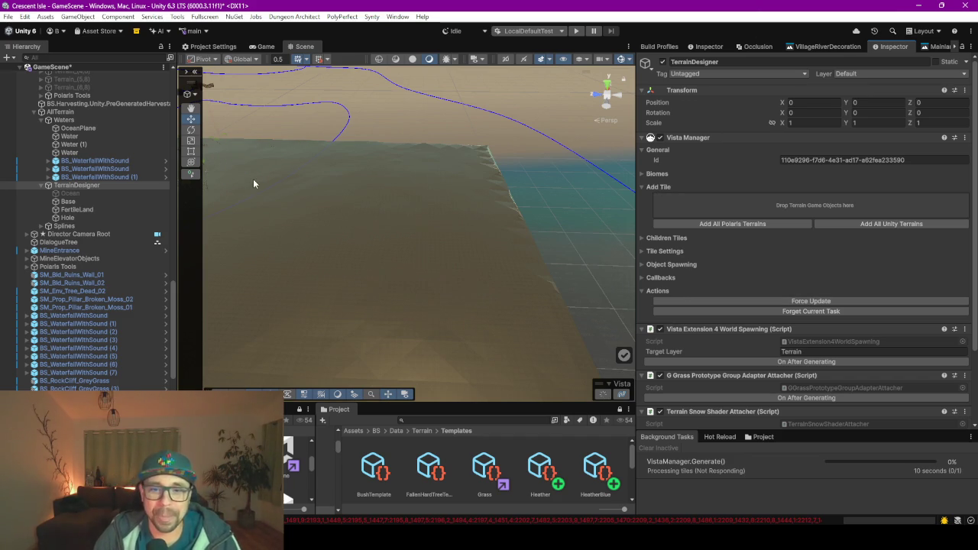
mouse_move(355, 295)
left_mouse_down()
mouse_move(457, 336)
mouse_move(376, 291)
mouse_move(323, 303)
left_mouse_up()
mouse_move(388, 354)
left_mouse_down()
mouse_move(337, 308)
mouse_move(413, 247)
mouse_move(451, 264)
mouse_move(489, 264)
left_mouse_up()
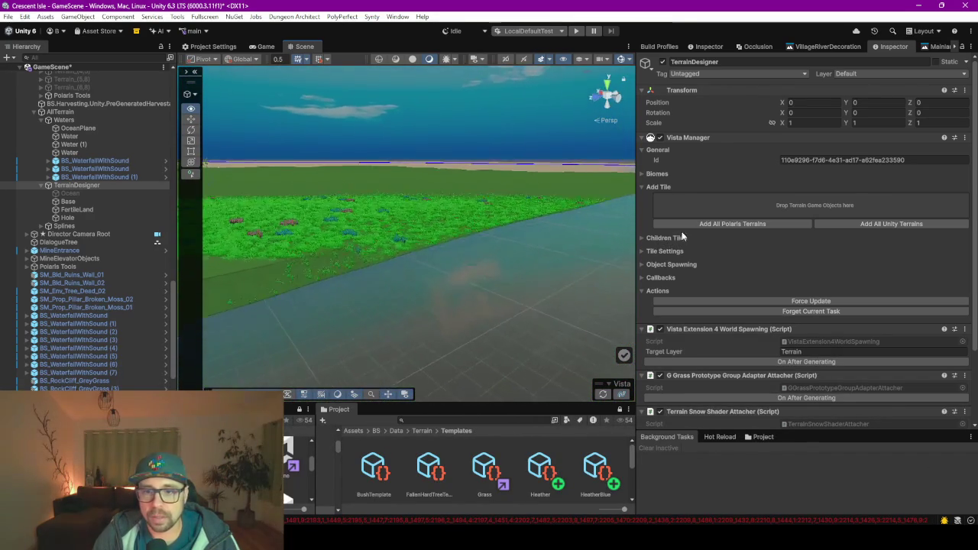
left_click_drag(634, 223, 540, 255)
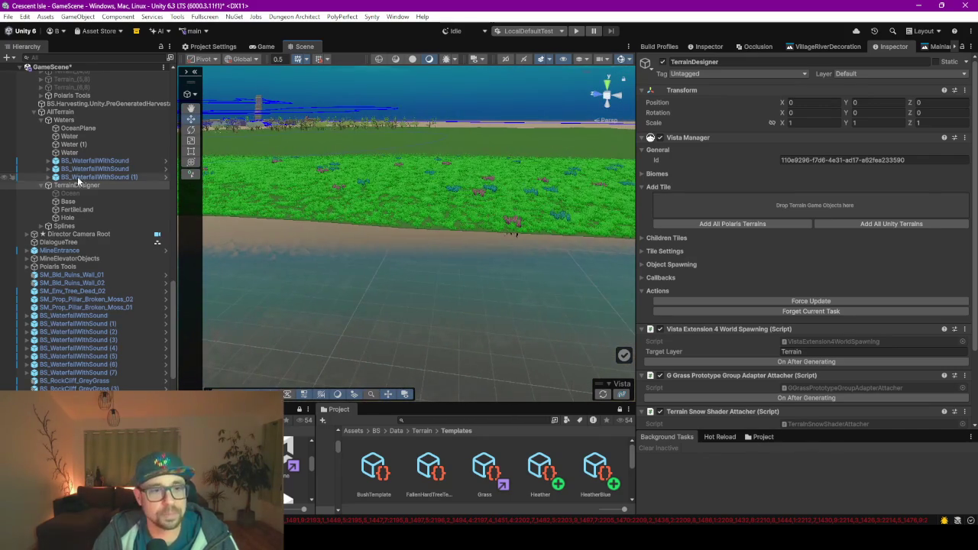
Review the Base biome's settings in a wider Inspector
left_click(77, 200)
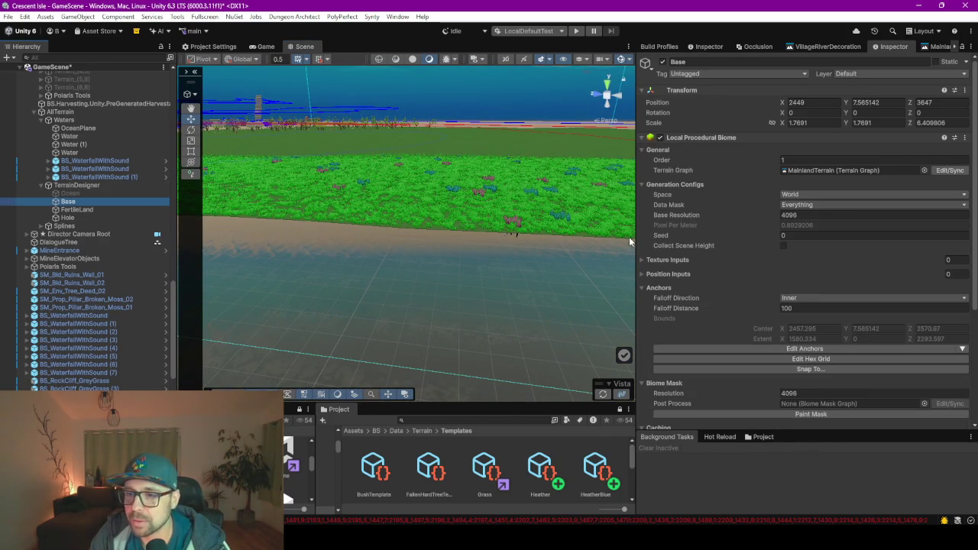
left_click_drag(634, 219, 493, 224)
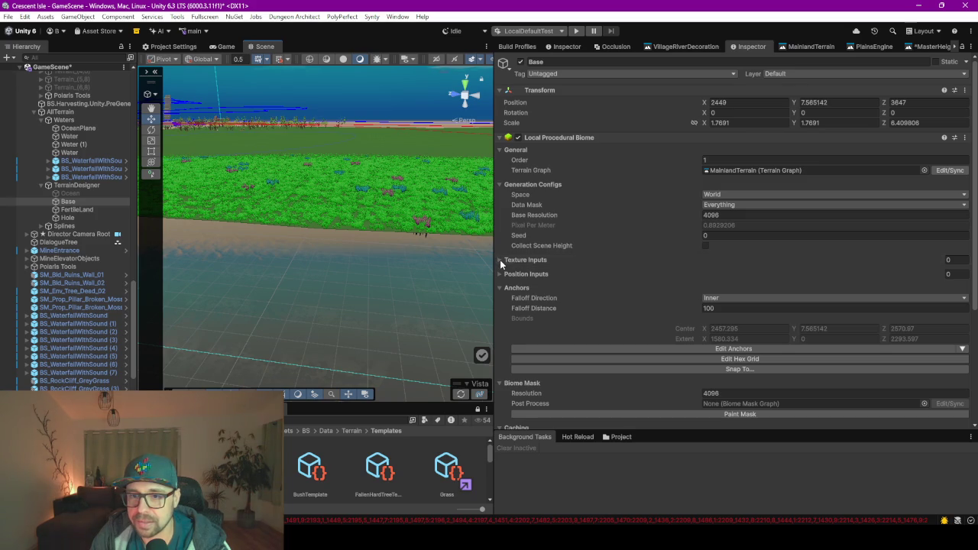
scroll(568, 213, "down", 5)
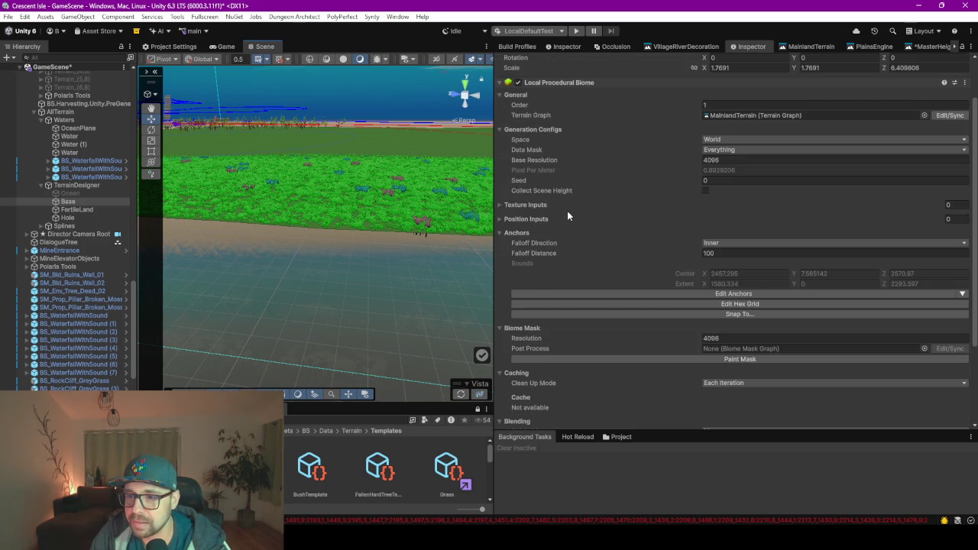
scroll(518, 316, "down", 1)
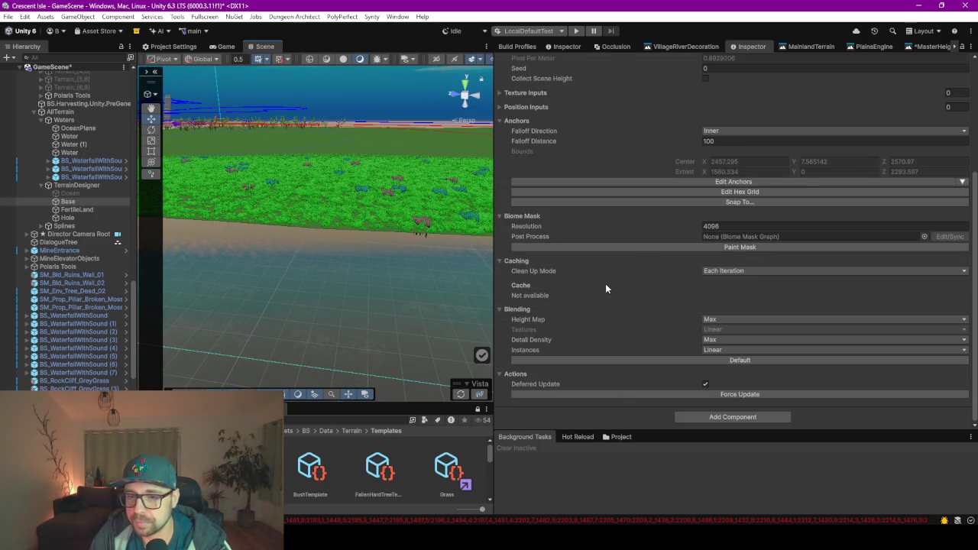
scroll(613, 308, "up", 1)
scroll(622, 245, "up", 5)
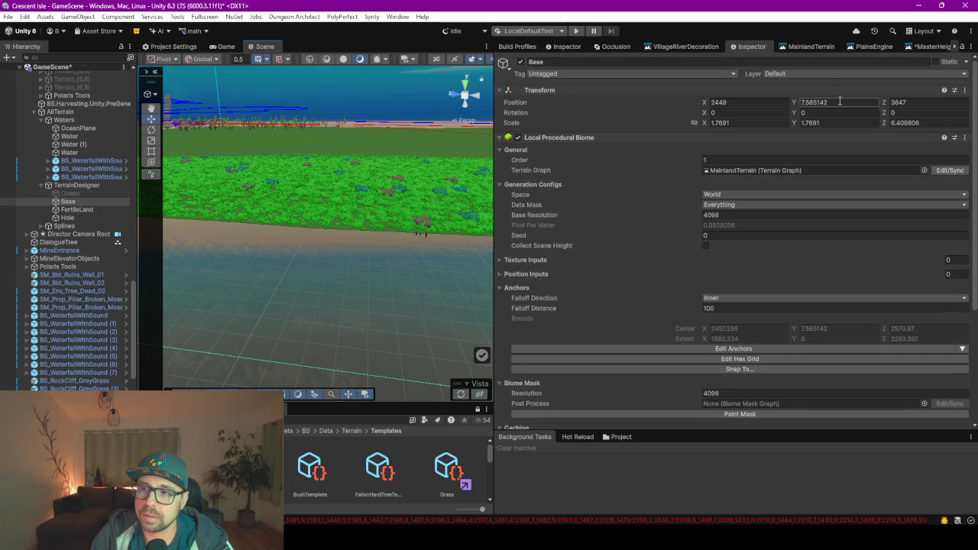
Compare the FertileLand, Ocean and Base biome settings, then Force Update the TerrainDesigner terrain
left_click(76, 209)
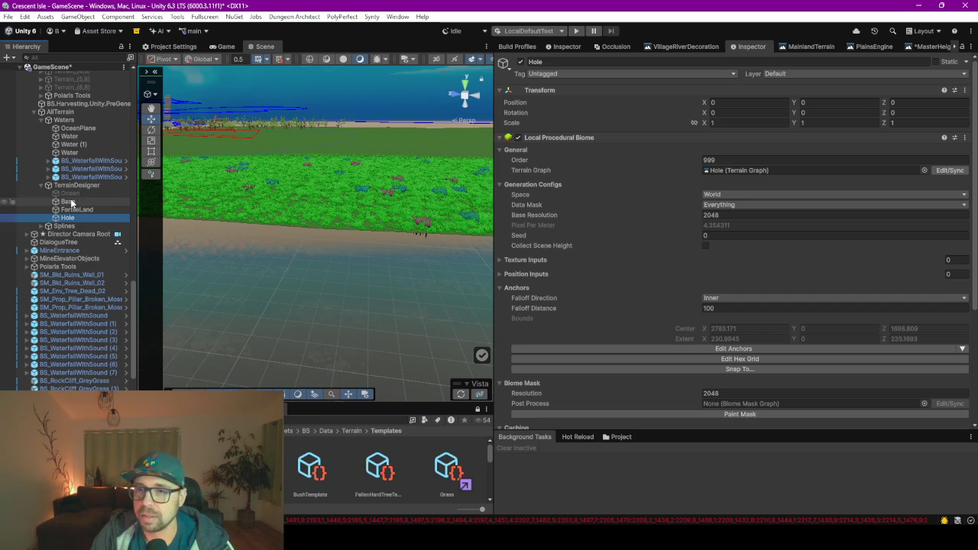
left_click(68, 202)
left_click(68, 195)
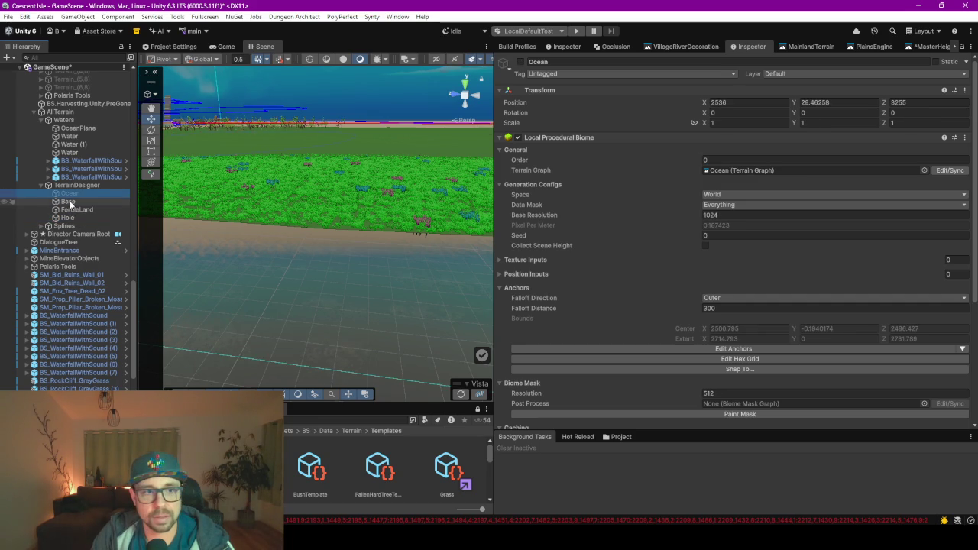
left_click(69, 202, "ctrl")
left_click(823, 103)
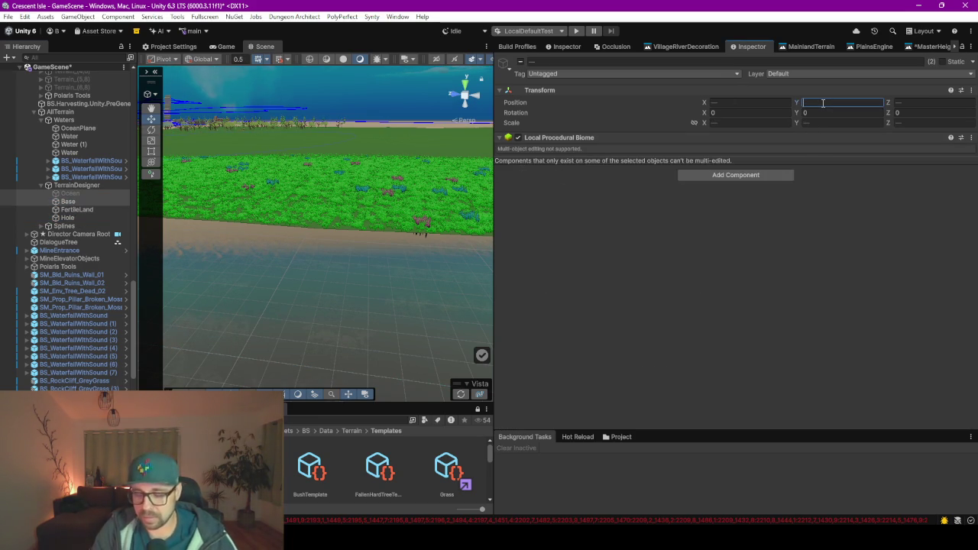
type("0")
left_click(80, 200)
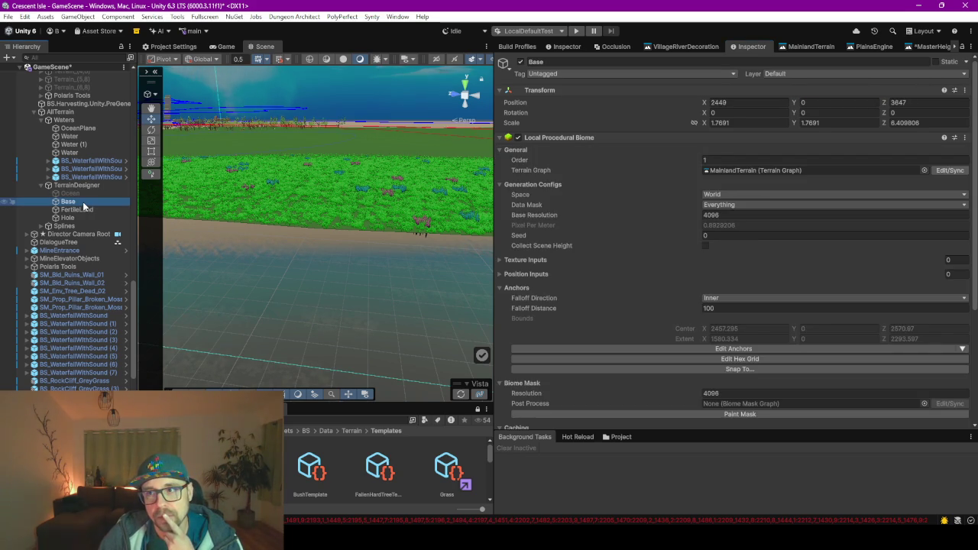
left_click(83, 193)
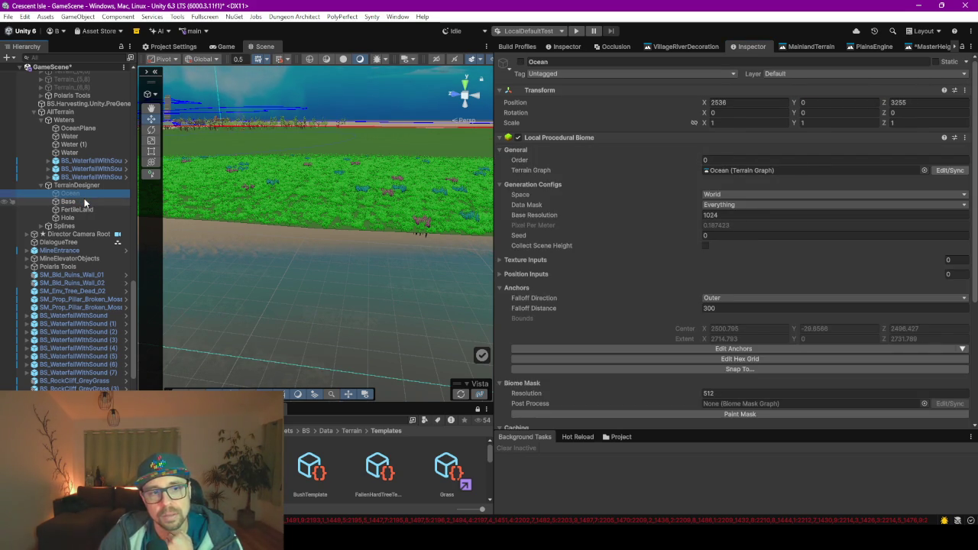
left_click(80, 202)
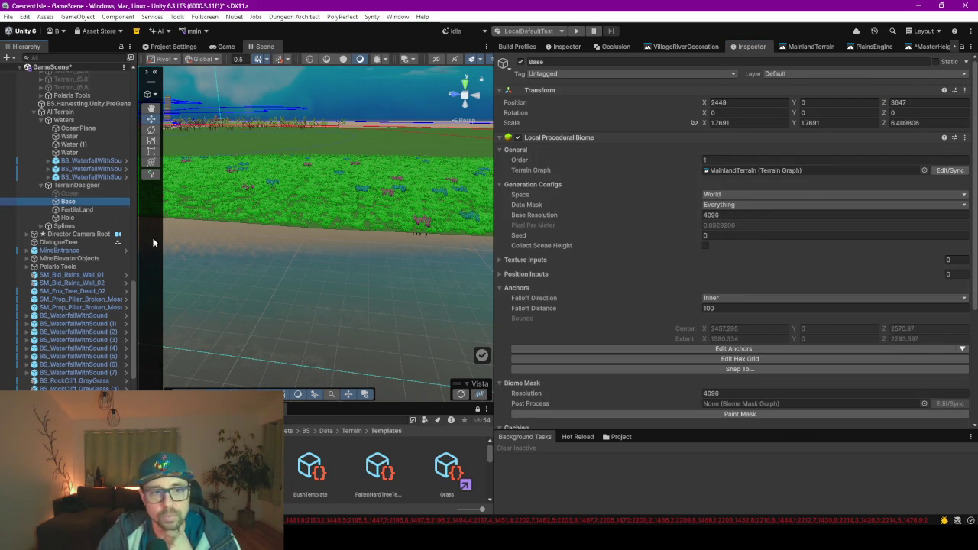
left_click(87, 186)
left_click(750, 302)
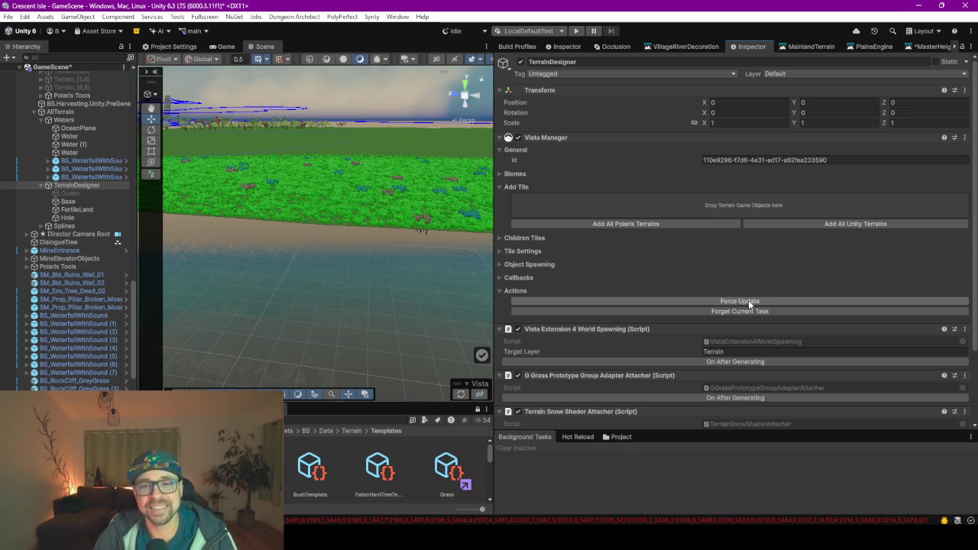
Widen the Scene view, orbit for a higher look over the grassy terrain, then reselect Ocean
left_click_drag(493, 199, 723, 199)
mouse_move(437, 215)
left_mouse_down()
mouse_move(618, 203)
mouse_move(383, 200)
mouse_move(326, 214)
mouse_move(555, 229)
mouse_move(528, 213)
left_mouse_up()
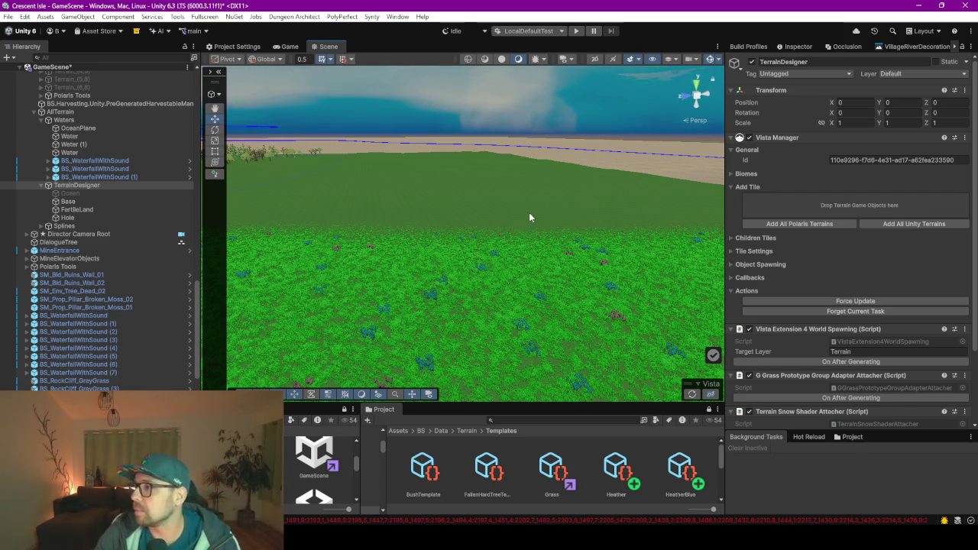
mouse_move(520, 245)
left_mouse_down()
mouse_move(607, 283)
mouse_move(489, 245)
mouse_move(347, 245)
mouse_move(533, 280)
mouse_move(498, 258)
mouse_move(537, 237)
mouse_move(530, 231)
mouse_move(527, 253)
mouse_move(524, 244)
left_mouse_up()
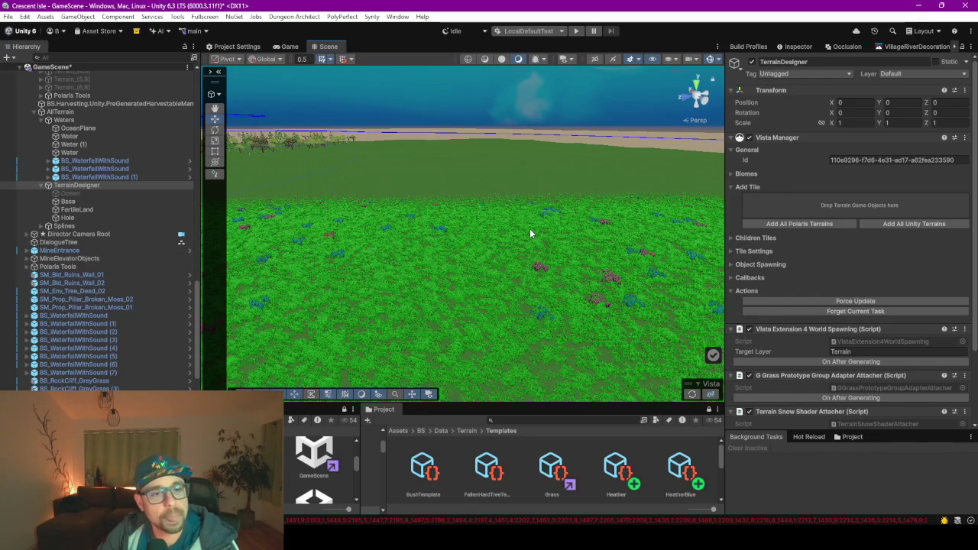
left_click(94, 193)
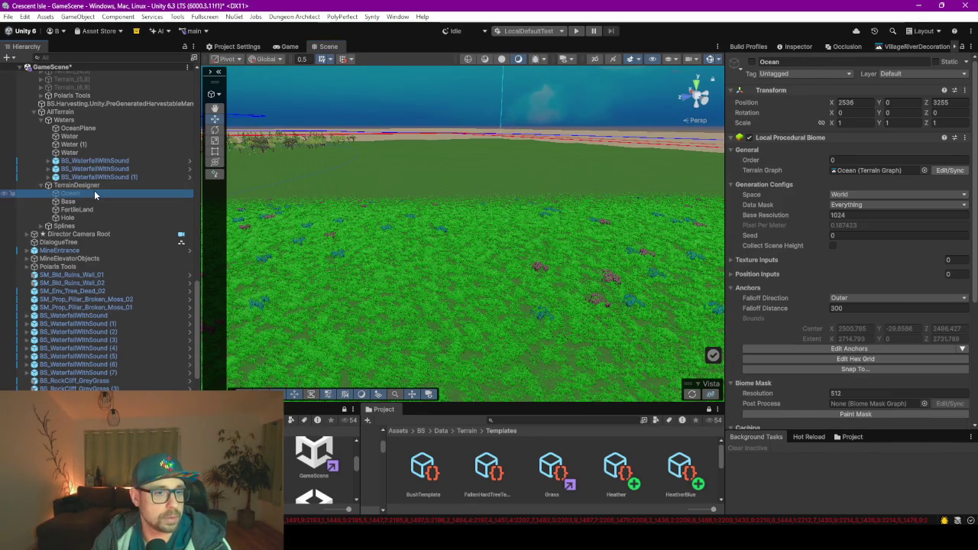
Force Update the TerrainDesigner terrain, orbit down toward the water, and select the Base biome
left_click(753, 60)
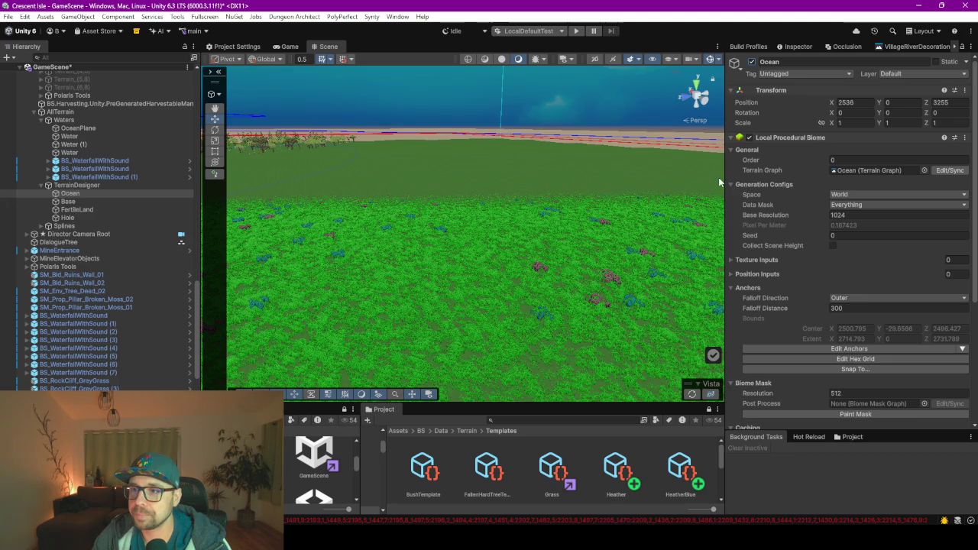
left_click(76, 185)
left_click(823, 302)
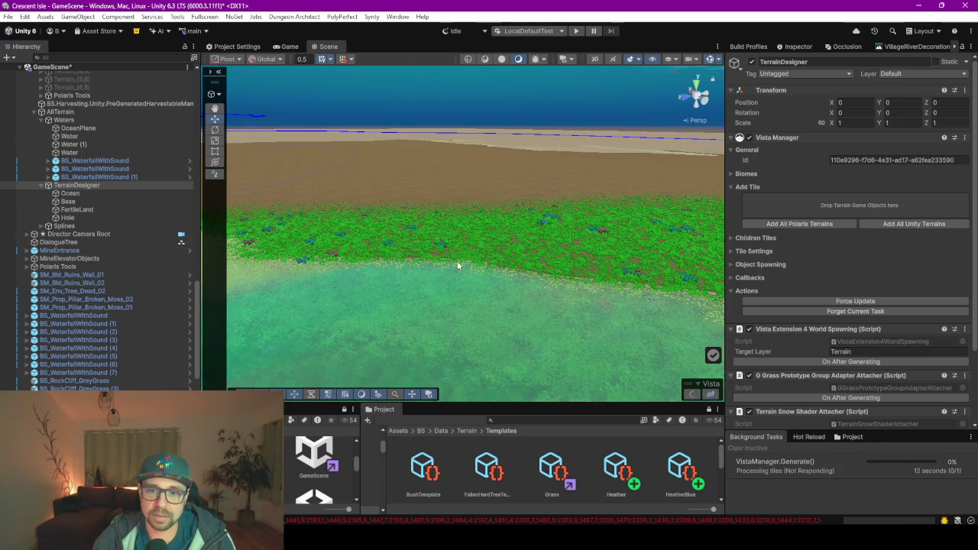
mouse_move(360, 299)
left_mouse_down()
mouse_move(426, 329)
mouse_move(568, 321)
mouse_move(479, 278)
mouse_move(438, 275)
mouse_move(492, 278)
mouse_move(553, 255)
mouse_move(562, 260)
mouse_move(290, 282)
mouse_move(334, 306)
mouse_move(476, 308)
mouse_move(378, 310)
mouse_move(345, 306)
mouse_move(538, 297)
mouse_move(525, 295)
left_mouse_up()
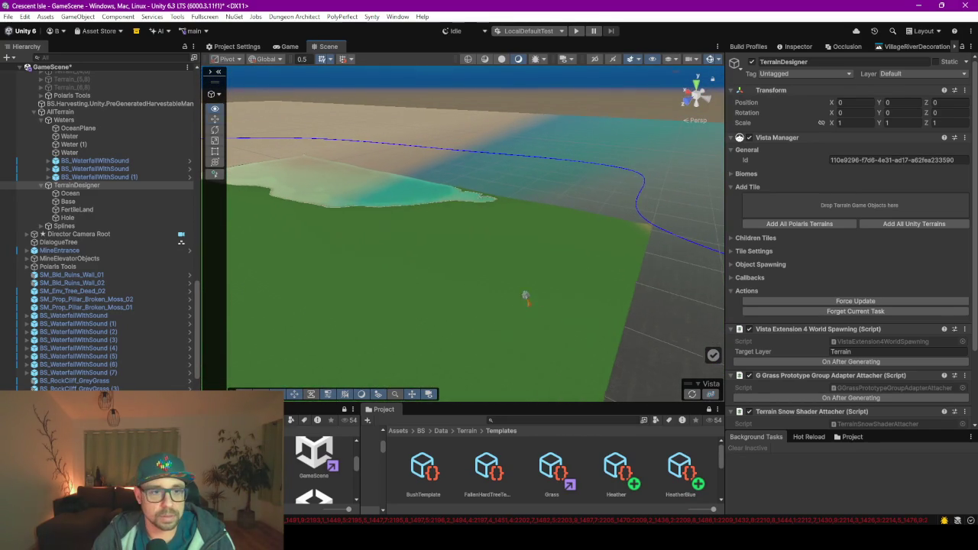
left_click(115, 201)
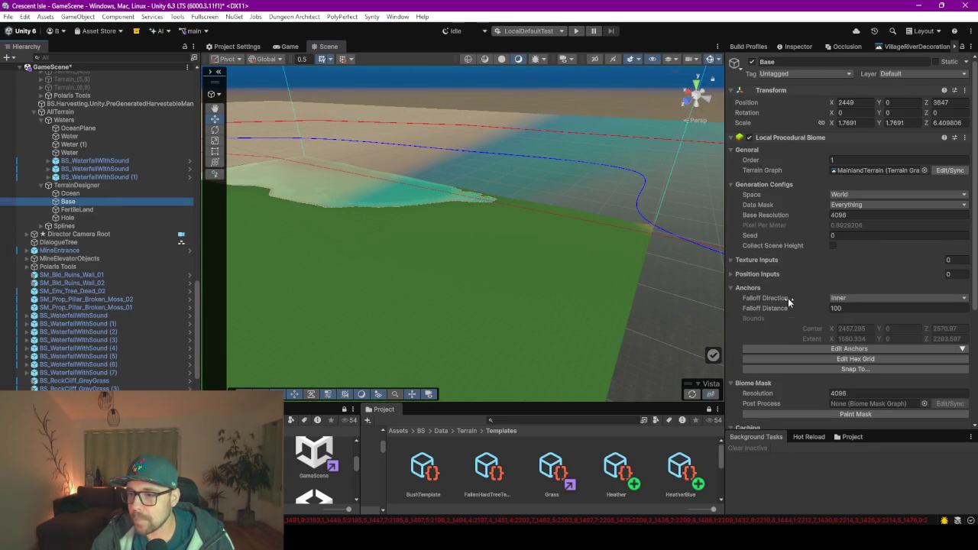
Set the Base biome's Height Map blending to Linear
scroll(786, 352, "down", 3)
left_click(870, 377)
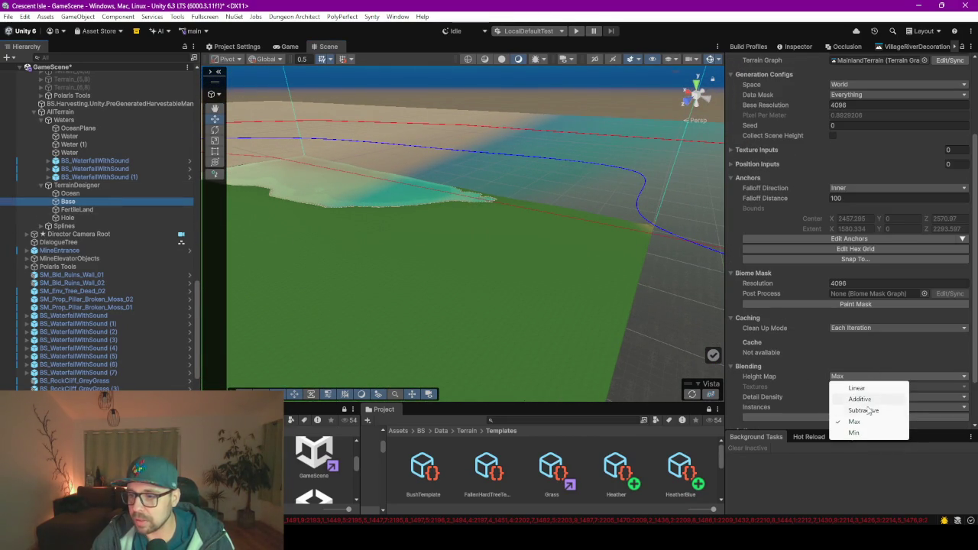
left_click(857, 389)
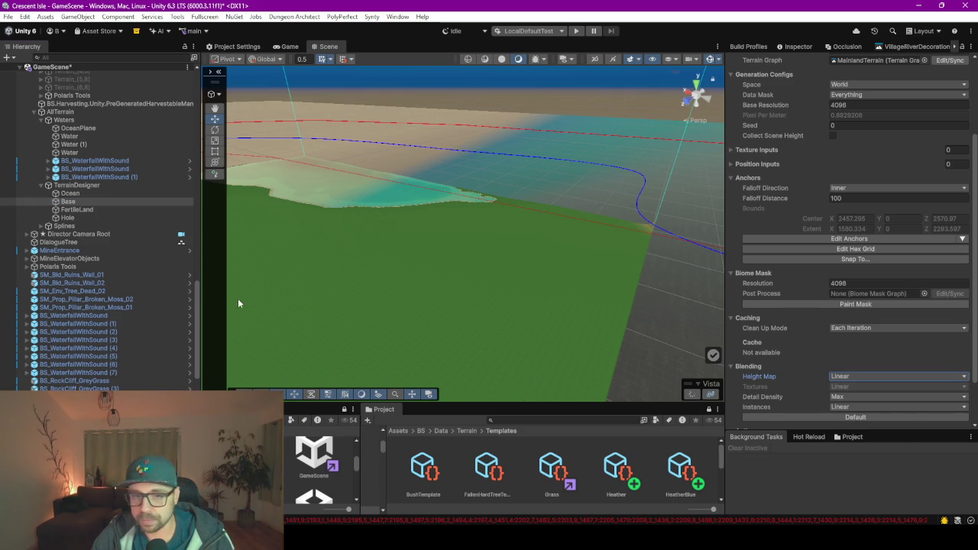
Switch the Ocean biome's Height Map blending from Min to Linear
left_click(80, 193)
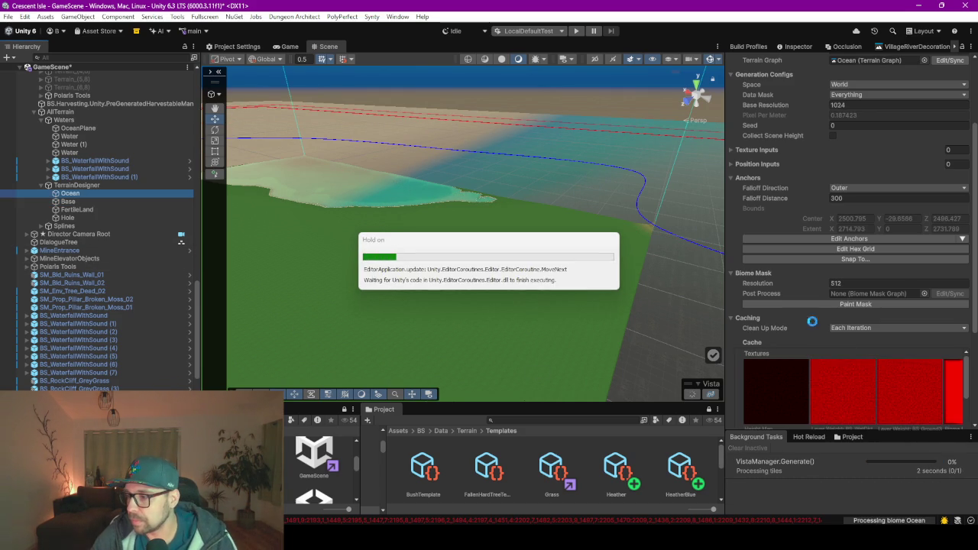
scroll(812, 325, "down", 3)
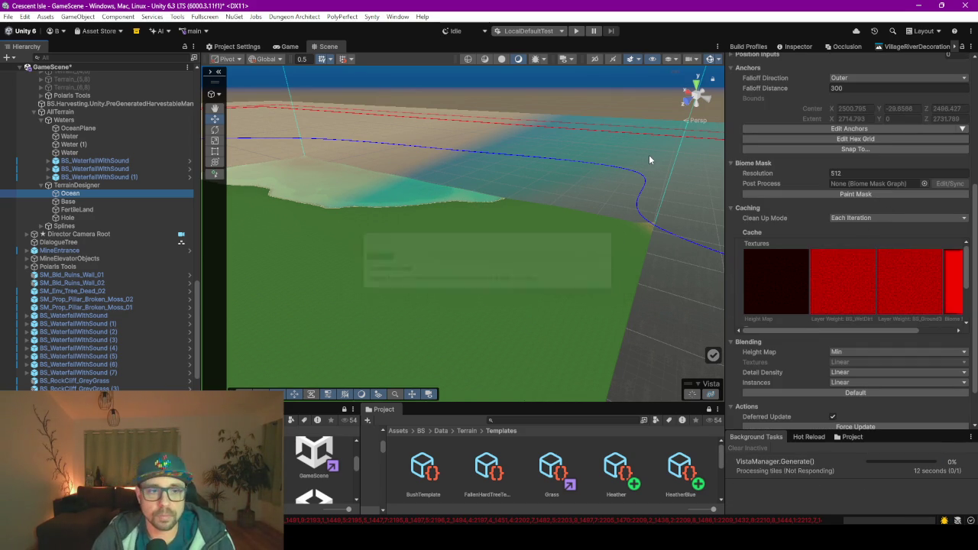
scroll(779, 263, "down", 3)
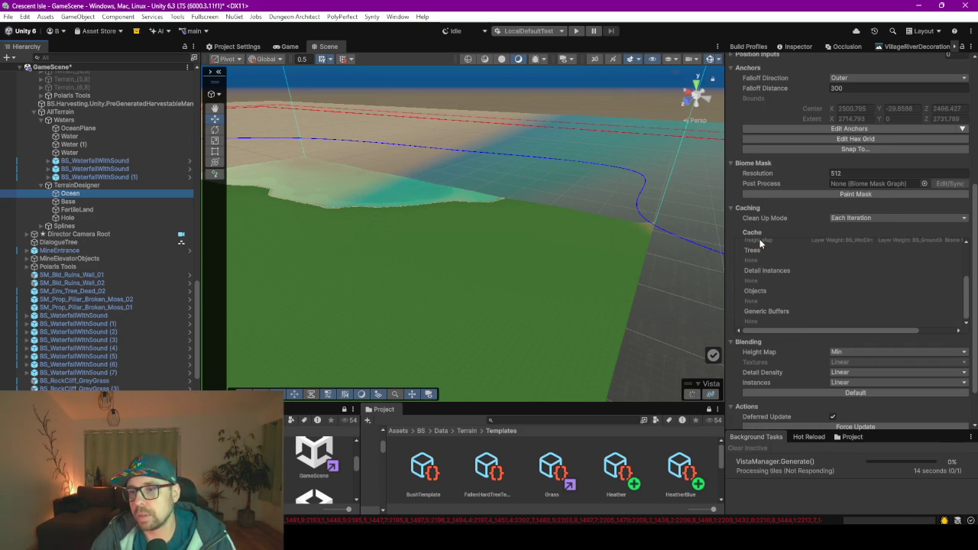
left_click(847, 351)
left_click(848, 361)
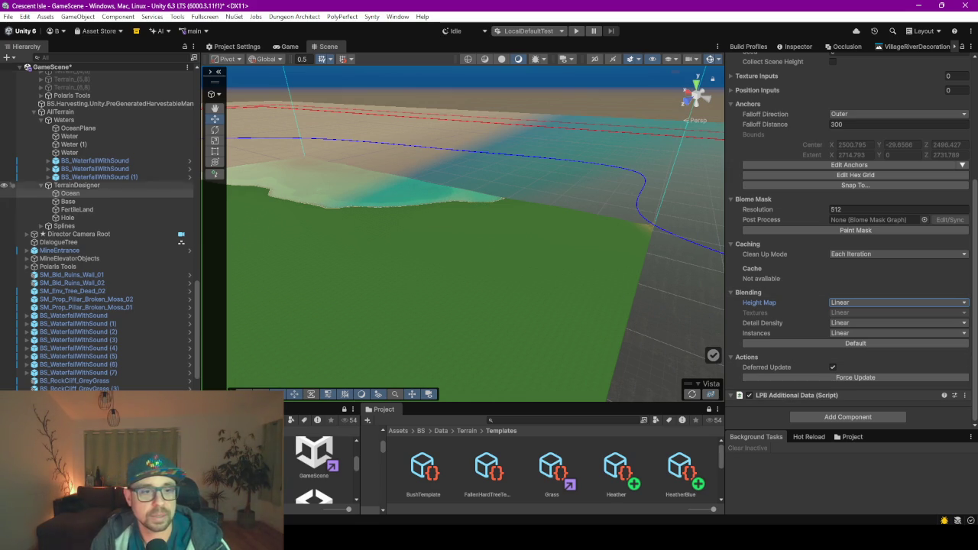
left_click(79, 186)
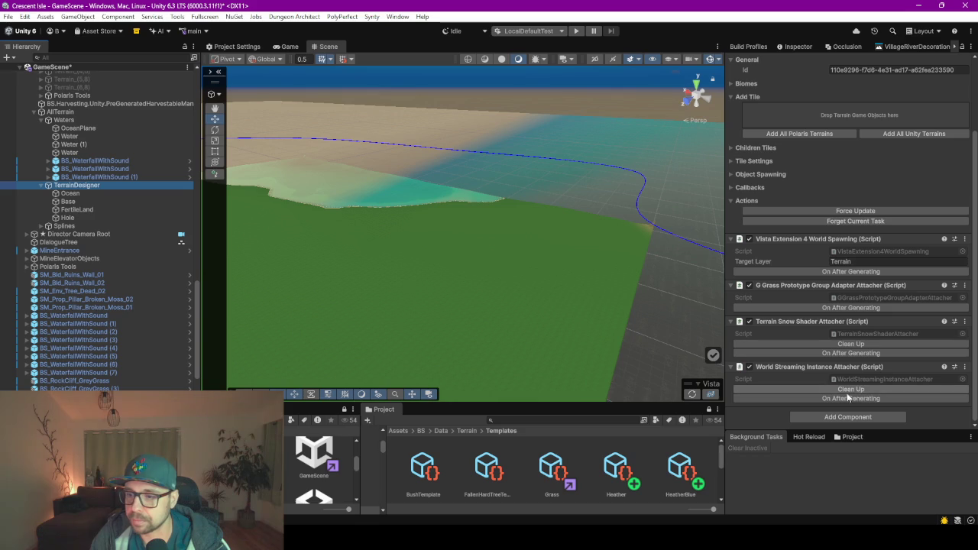
Force Update the TerrainDesigner with Linear height blending, then reopen the Ocean biome
left_click(864, 211)
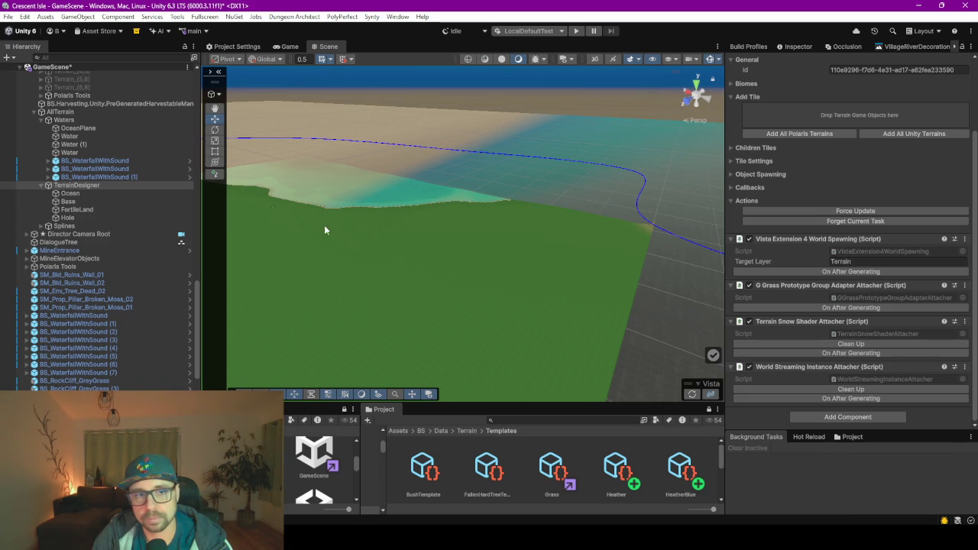
left_click(80, 194)
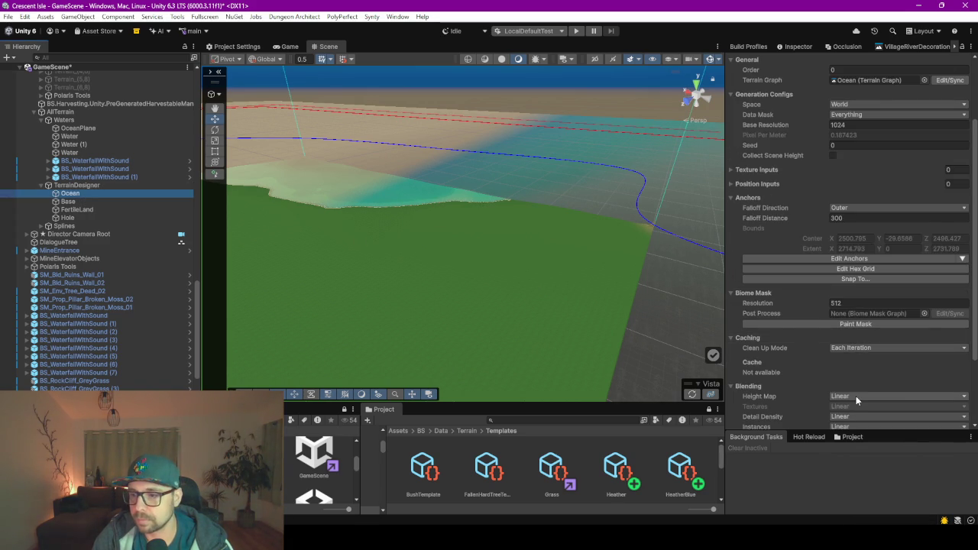
Set Ocean's Height Map blending to Max and Force Update the TerrainDesigner terrain
left_click(856, 396)
left_click(852, 438)
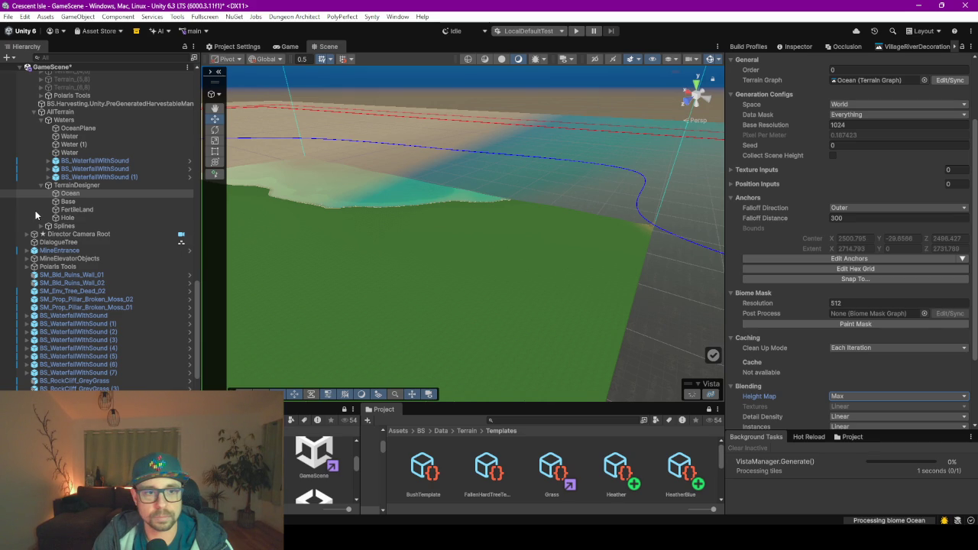
left_click(81, 185)
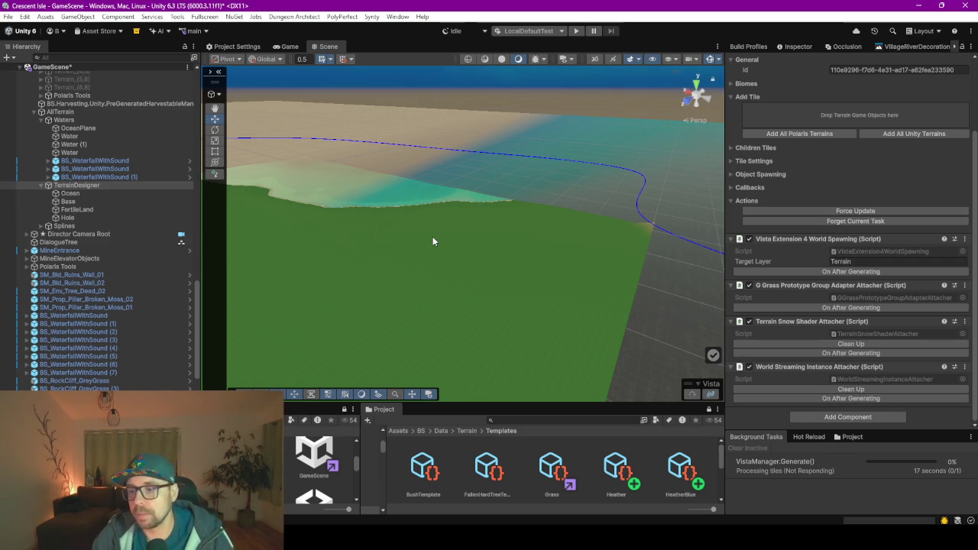
left_click_drag(528, 280, 550, 271)
left_click(824, 210)
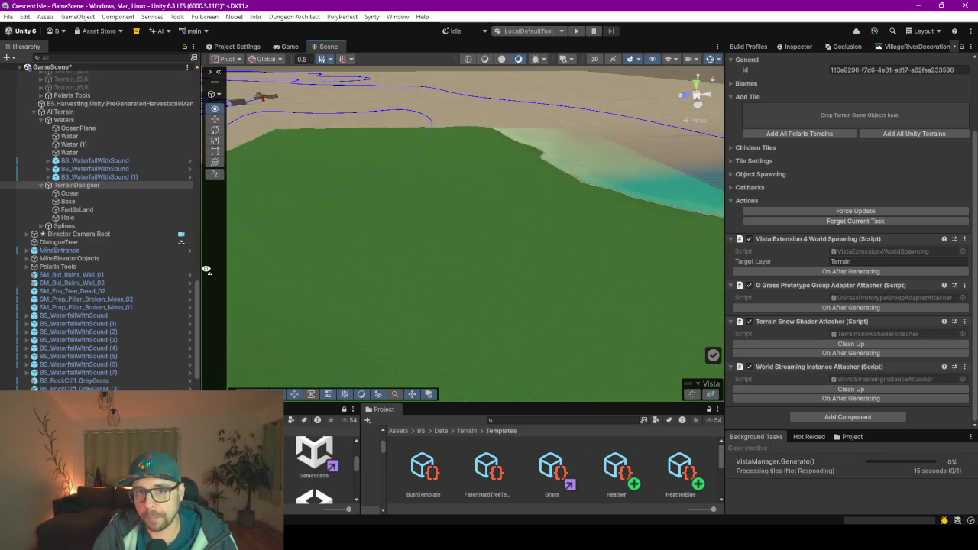
Fly the camera over the grass toward the trees along the coastline
mouse_move(556, 277)
left_mouse_down()
mouse_move(436, 280)
mouse_move(428, 301)
mouse_move(522, 326)
mouse_move(599, 304)
mouse_move(475, 229)
mouse_move(650, 268)
left_mouse_up()
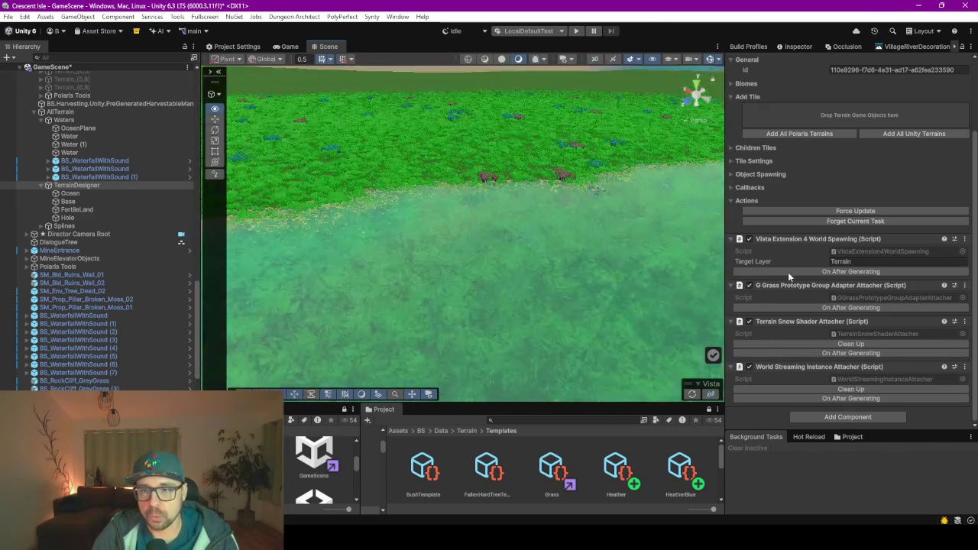
mouse_move(535, 260)
left_mouse_down()
mouse_move(499, 257)
mouse_move(527, 227)
mouse_move(428, 255)
mouse_move(400, 303)
mouse_move(279, 298)
mouse_move(267, 271)
mouse_move(276, 218)
mouse_move(275, 241)
left_mouse_up()
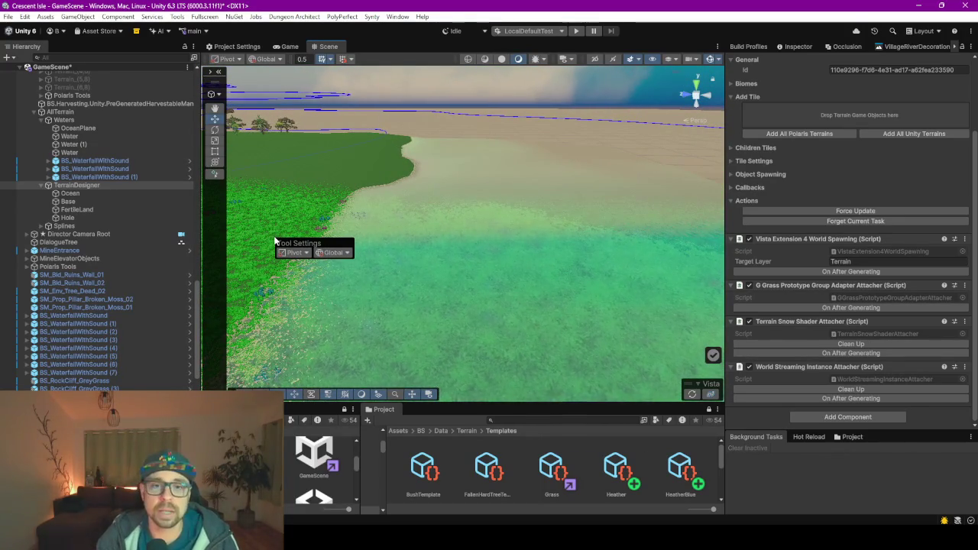
mouse_move(495, 269)
left_mouse_down()
mouse_move(380, 270)
mouse_move(387, 282)
mouse_move(493, 306)
left_mouse_up()
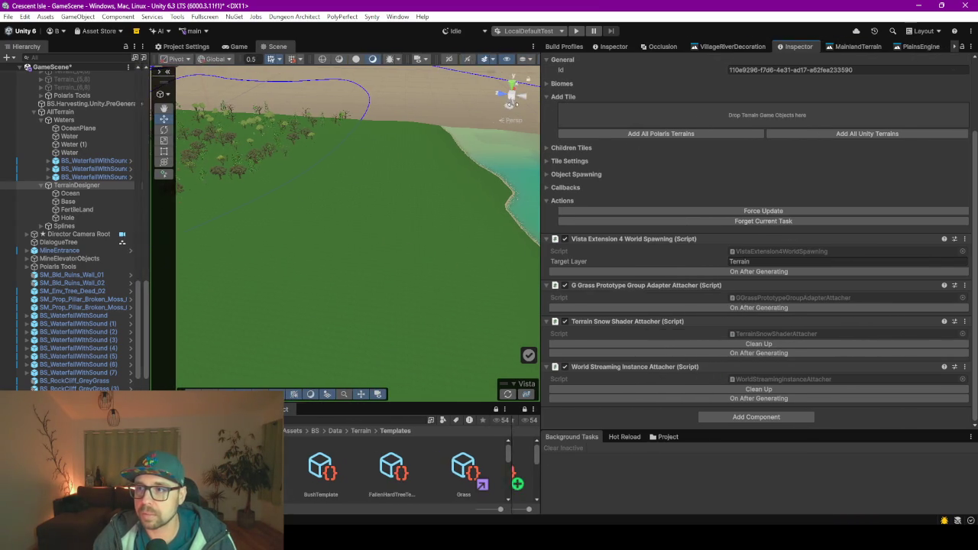
In the MasterHeight graph, place the Output node beside Ramp and wire Ramp's Height into it
left_click(945, 46)
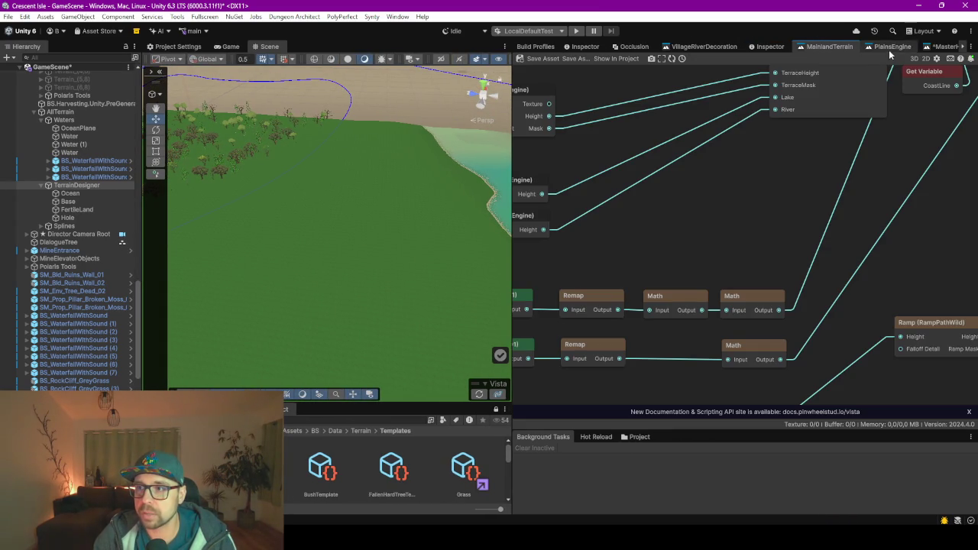
scroll(672, 189, "down", 6)
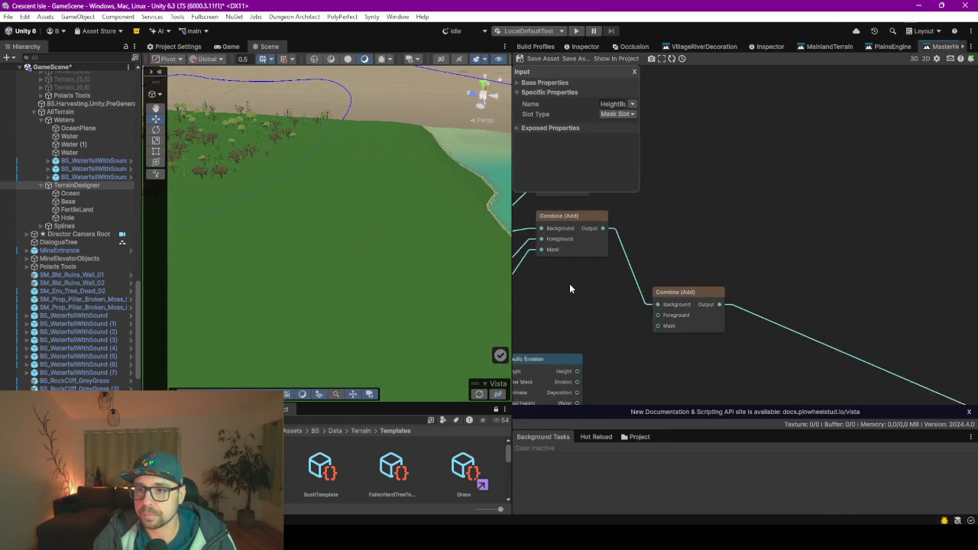
left_click(586, 220)
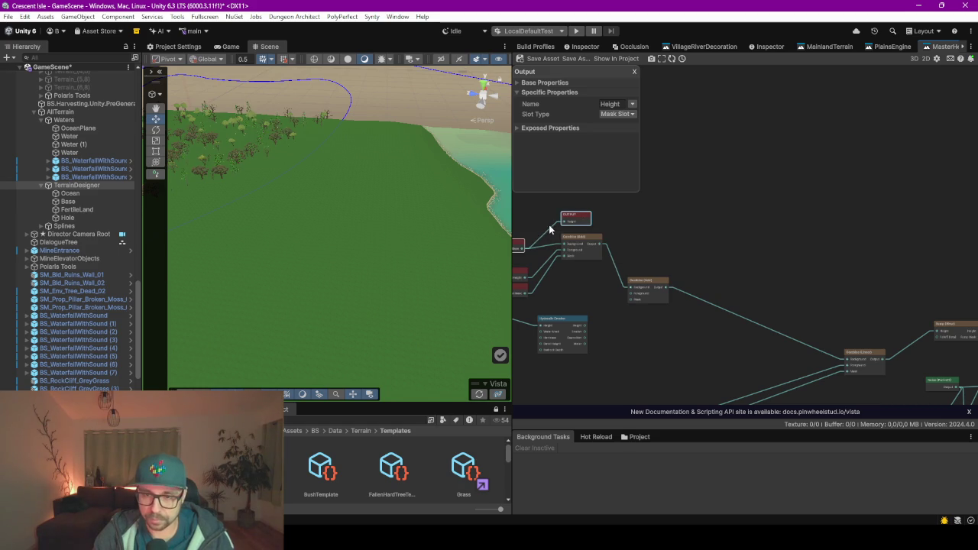
left_click_drag(745, 237, 535, 237)
left_click_drag(917, 338, 935, 288)
left_click_drag(874, 232, 803, 205)
scroll(804, 205, "up", 3)
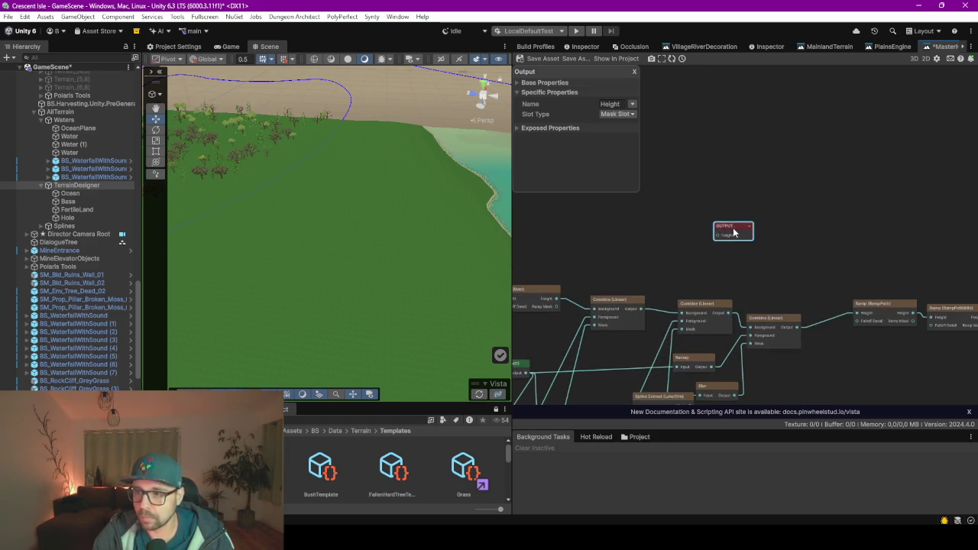
left_click_drag(931, 280, 720, 192)
mouse_move(739, 229)
left_mouse_down()
mouse_move(777, 250)
mouse_move(768, 266)
left_mouse_up()
Connect Hydraulic Erosion's Height output to the second Combine (Add) node's Foreground input
scroll(718, 233, "down", 5)
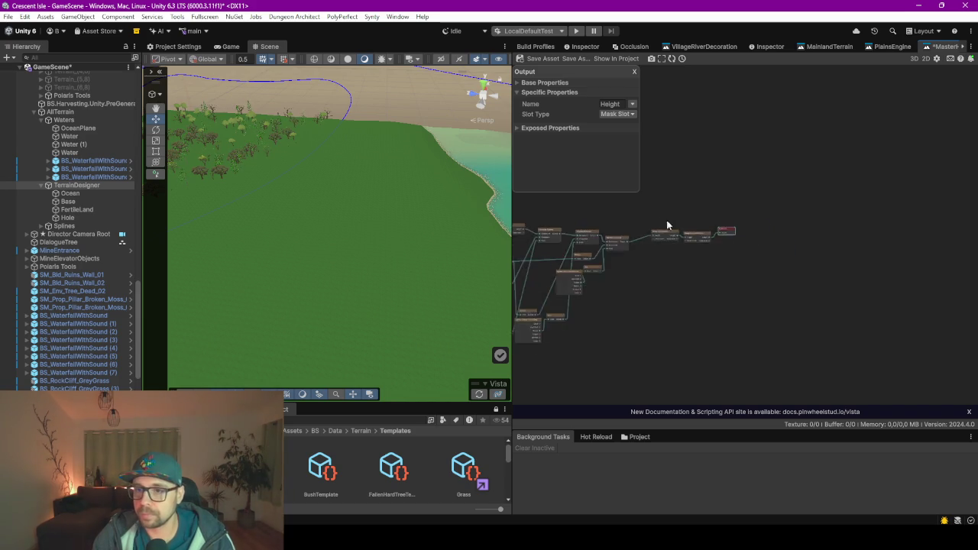
scroll(740, 242, "up", 5)
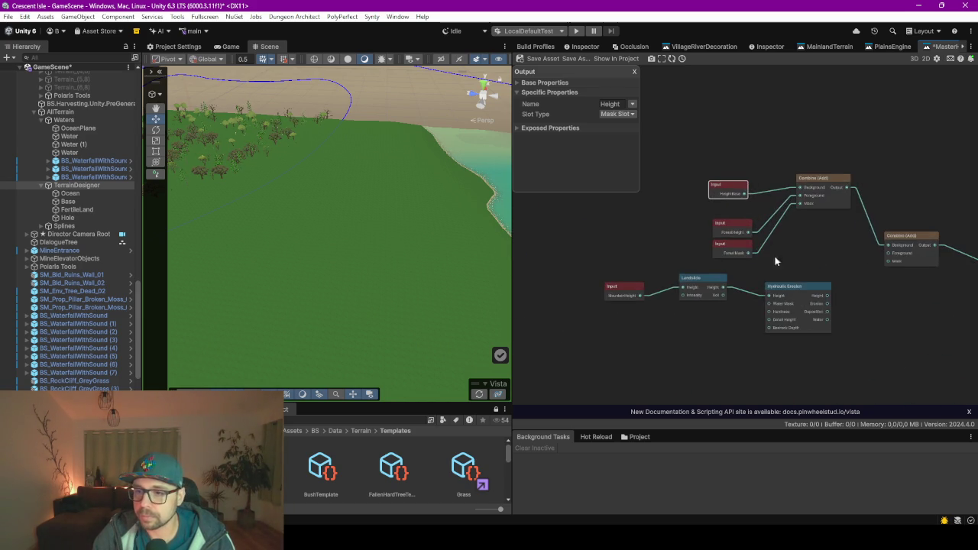
scroll(849, 237, "down", 3)
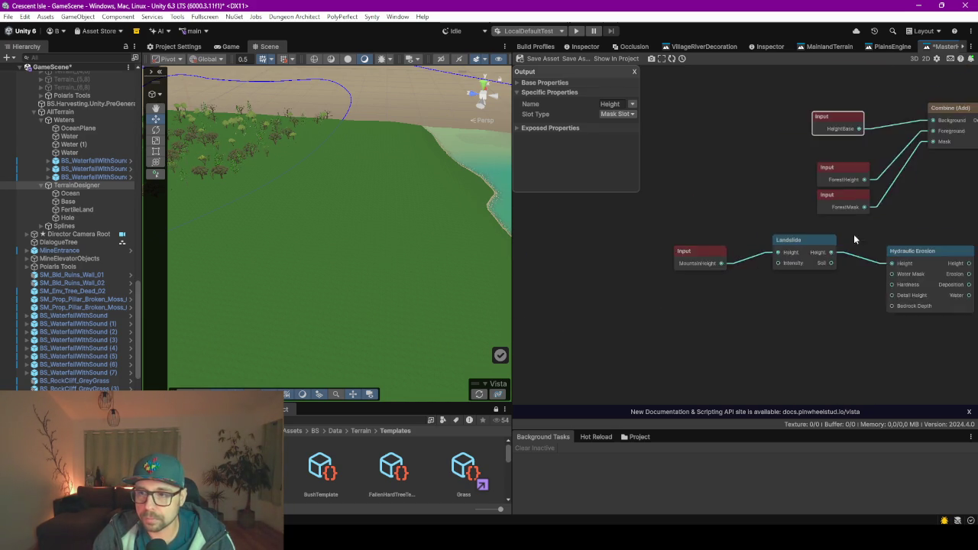
left_click_drag(853, 234, 630, 287)
left_click_drag(753, 316, 823, 265)
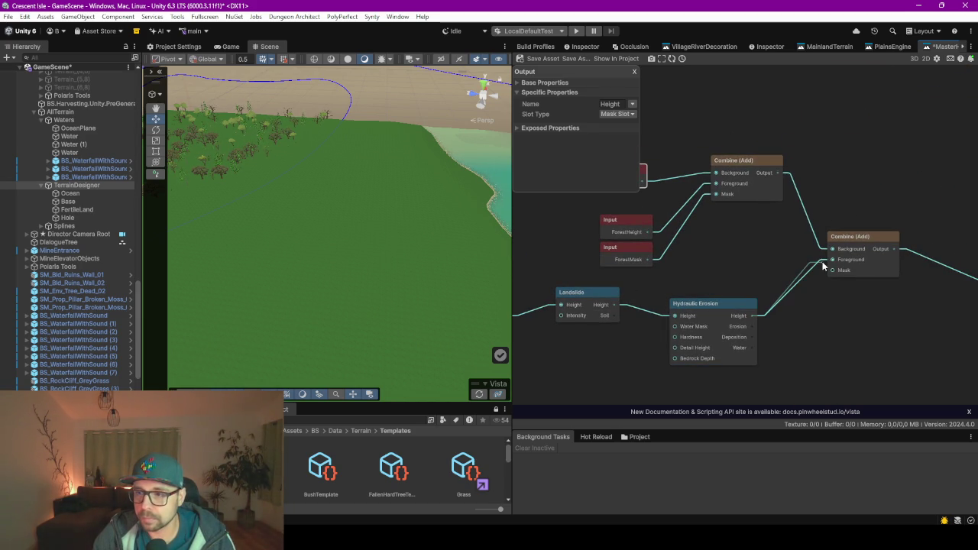
left_click_drag(737, 254, 818, 282)
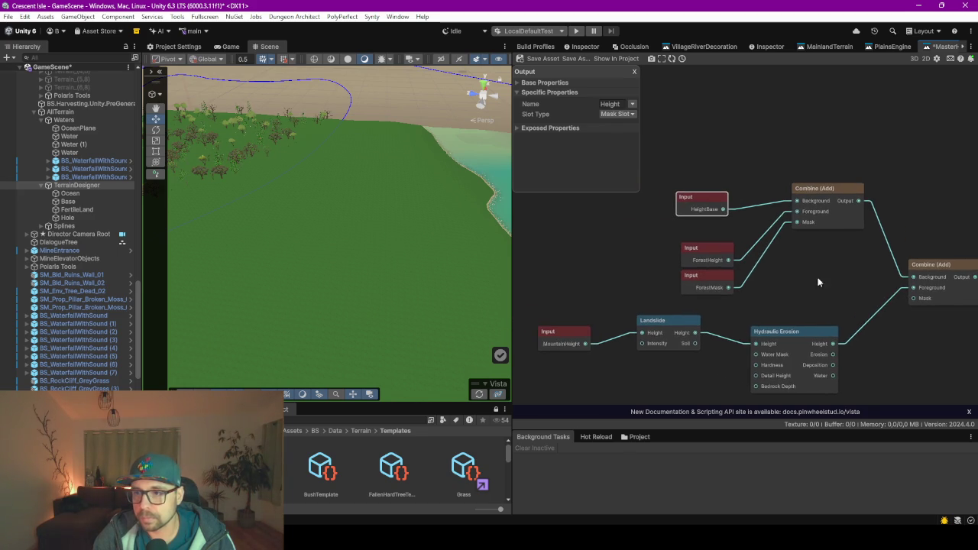
scroll(778, 271, "down", 3)
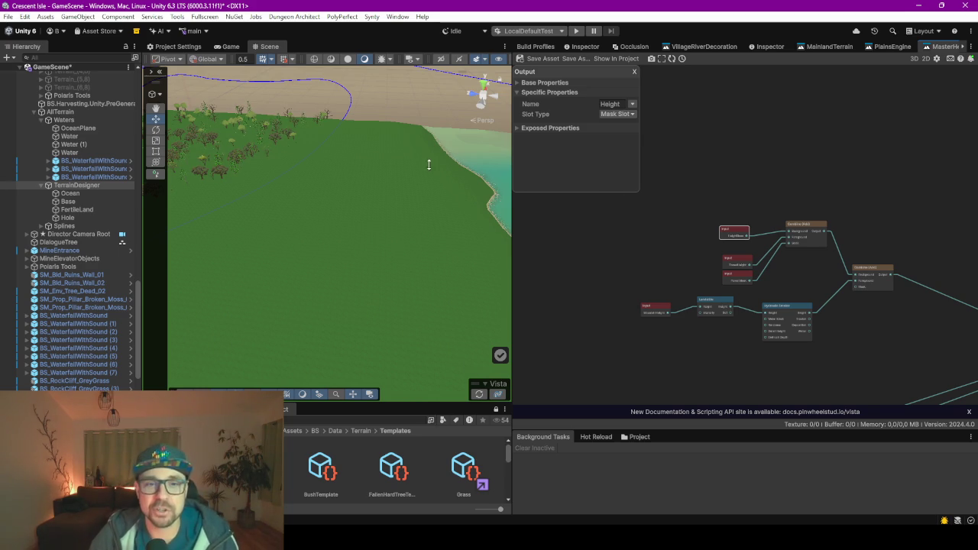
left_click_drag(345, 205, 513, 237, "alt")
Force re-generate the Vista terrain and orbit over the island to inspect the scattered trees
mouse_move(429, 219)
left_mouse_down("alt")
mouse_move(280, 203)
mouse_move(367, 262)
mouse_move(258, 249)
mouse_move(336, 284)
left_mouse_up("alt")
left_click(479, 394)
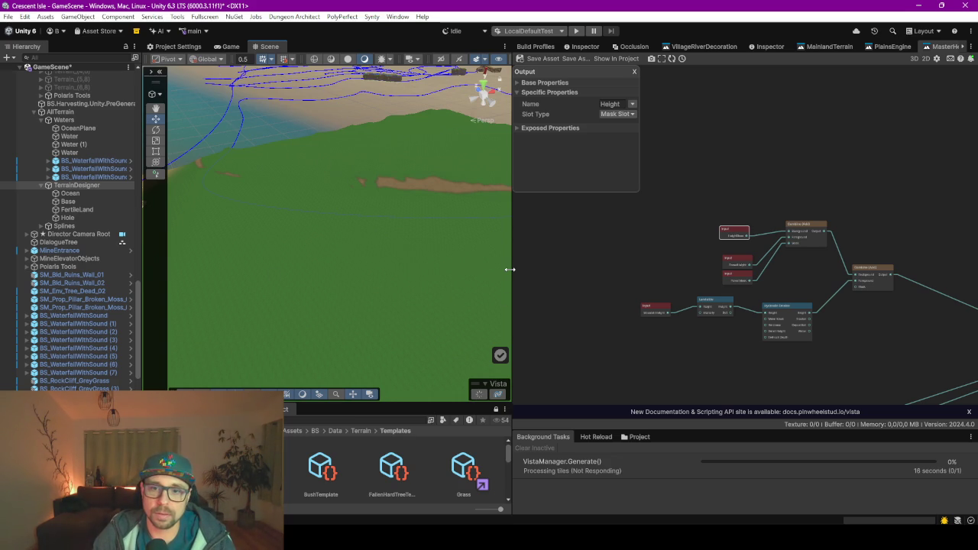
left_click_drag(519, 269, 659, 268)
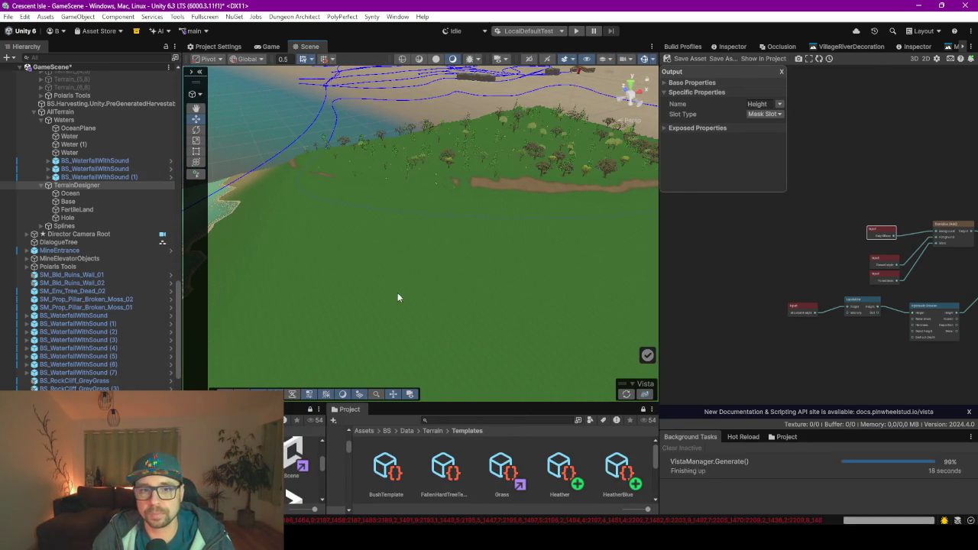
mouse_move(414, 298)
left_mouse_down()
mouse_move(525, 286)
mouse_move(372, 264)
mouse_move(340, 287)
mouse_move(563, 252)
mouse_move(590, 262)
mouse_move(568, 275)
mouse_move(682, 274)
mouse_move(464, 291)
mouse_move(515, 275)
mouse_move(429, 248)
mouse_move(446, 270)
mouse_move(430, 277)
mouse_move(290, 298)
mouse_move(225, 286)
mouse_move(186, 301)
mouse_move(284, 301)
mouse_move(485, 207)
left_mouse_up()
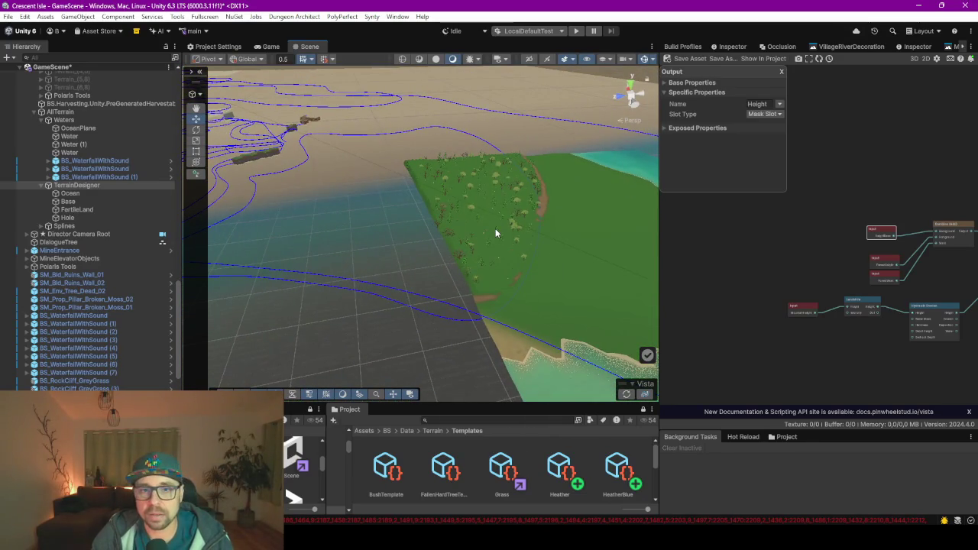
mouse_move(525, 286)
left_mouse_down()
mouse_move(492, 262)
mouse_move(478, 278)
mouse_move(497, 245)
left_mouse_up()
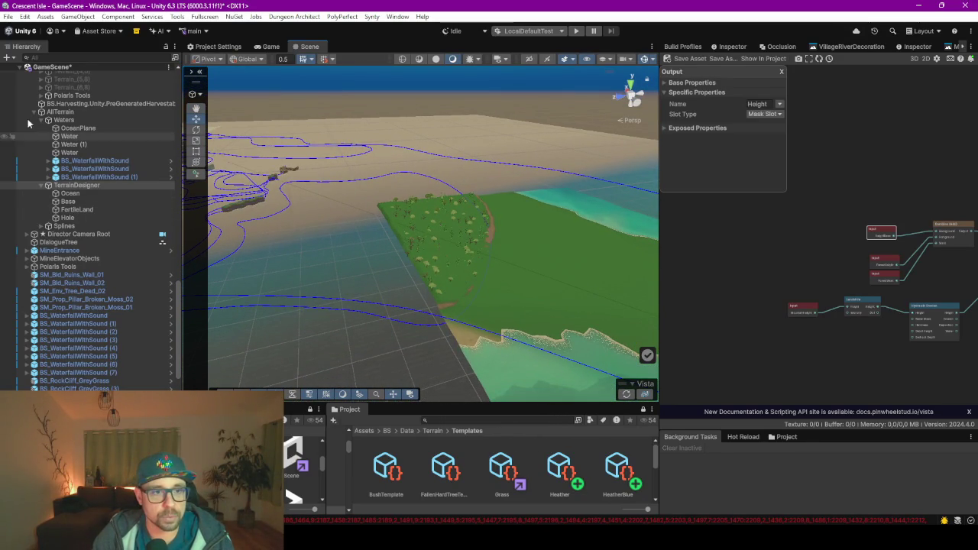
scroll(411, 292, "down", 5)
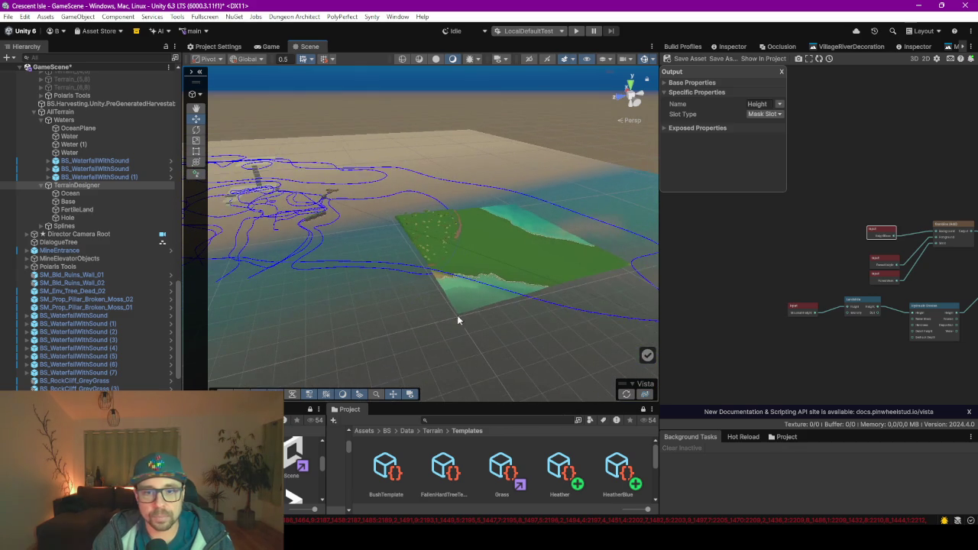
Frame the TerrainDesigner object and select the Terrain_(2,1) tile in the Hierarchy
double_click(81, 187)
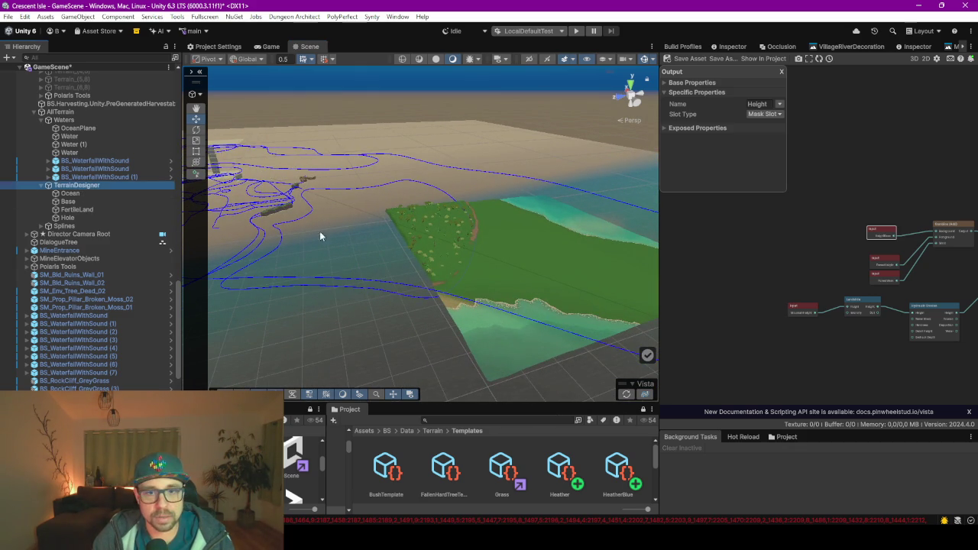
scroll(368, 262, "down", 5)
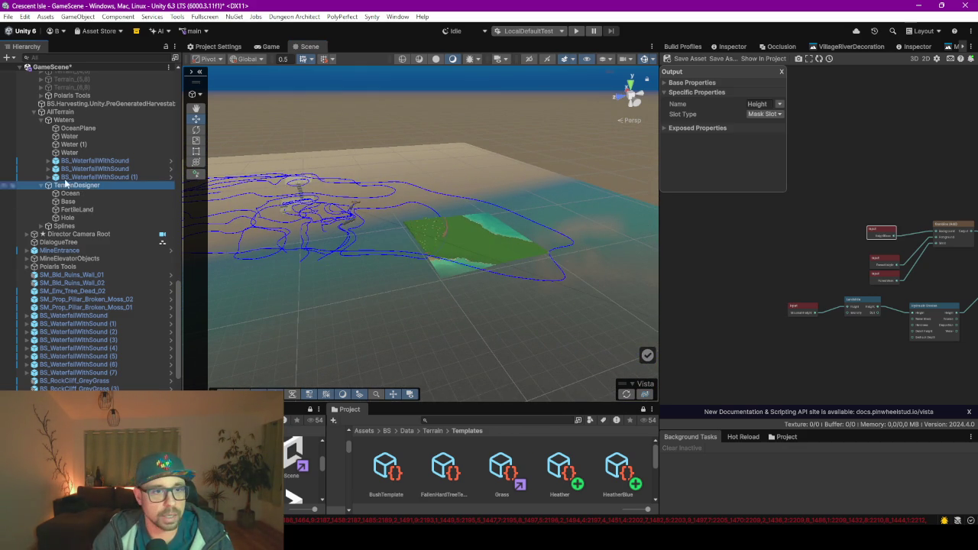
scroll(77, 194, "up", 10)
left_click(47, 197)
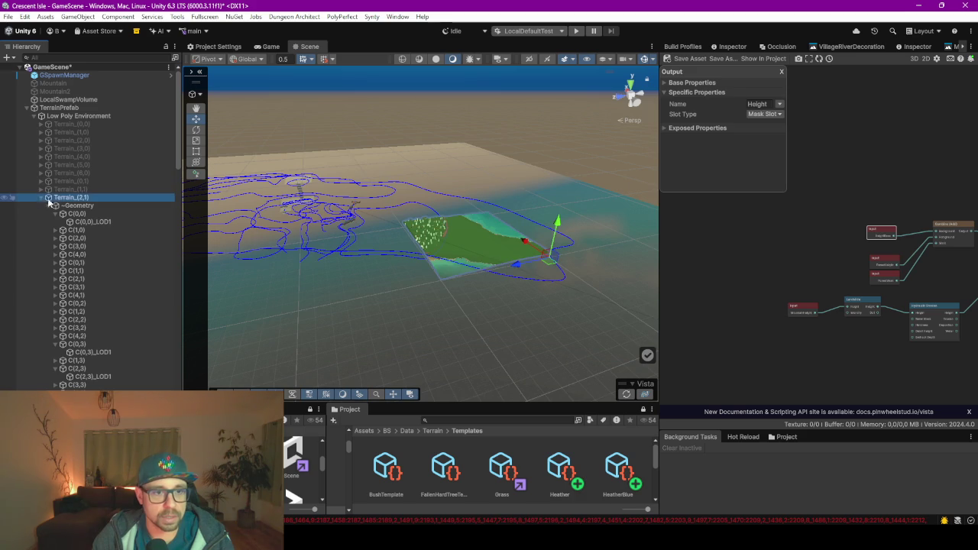
Activate the Terrain_(2,2) and Terrain_(2,3) tiles with their Inspector active checkboxes
left_click(42, 197)
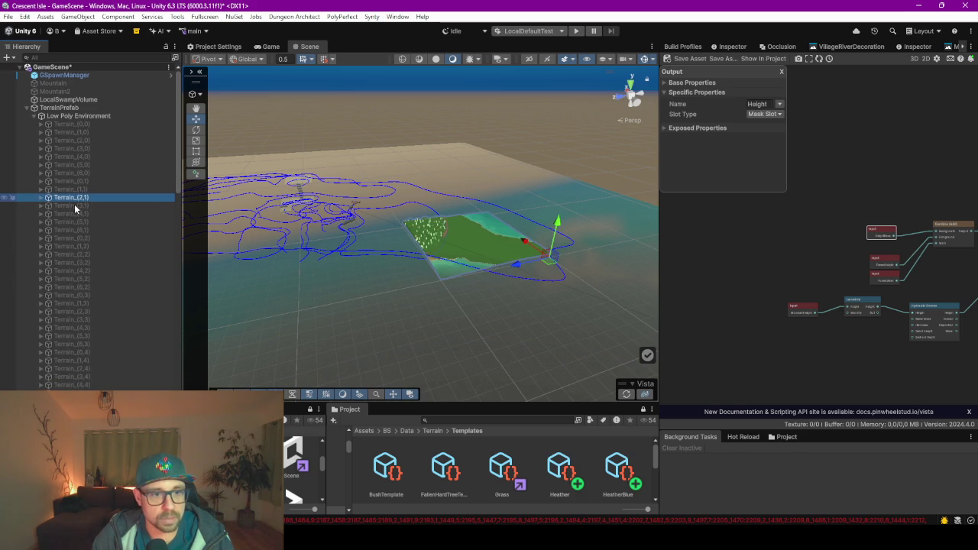
left_click(72, 255)
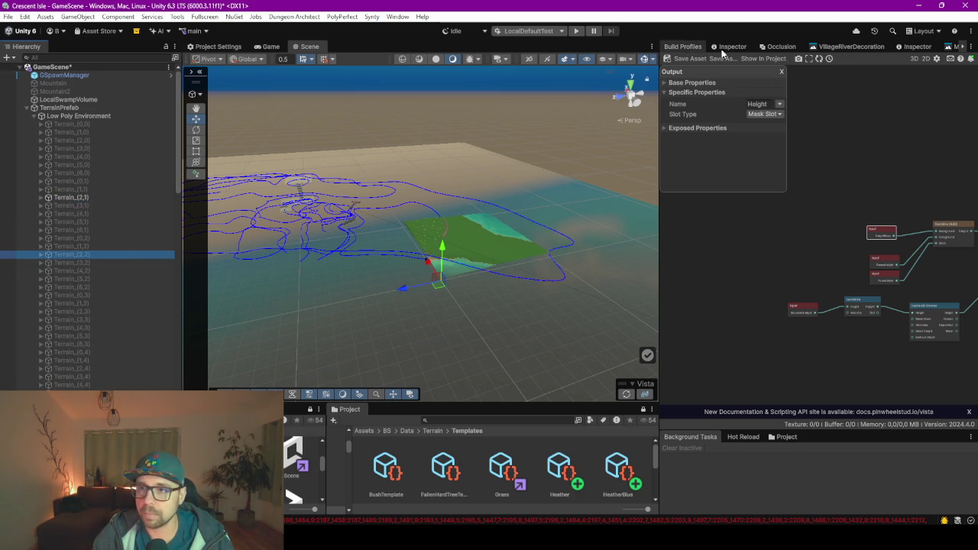
left_click(902, 47)
scroll(812, 73, "up", 3)
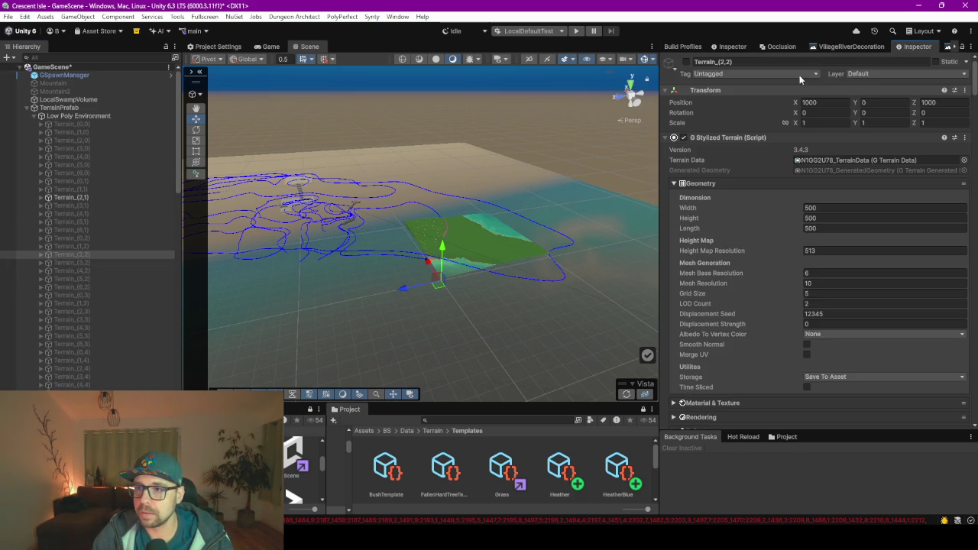
left_click(685, 62)
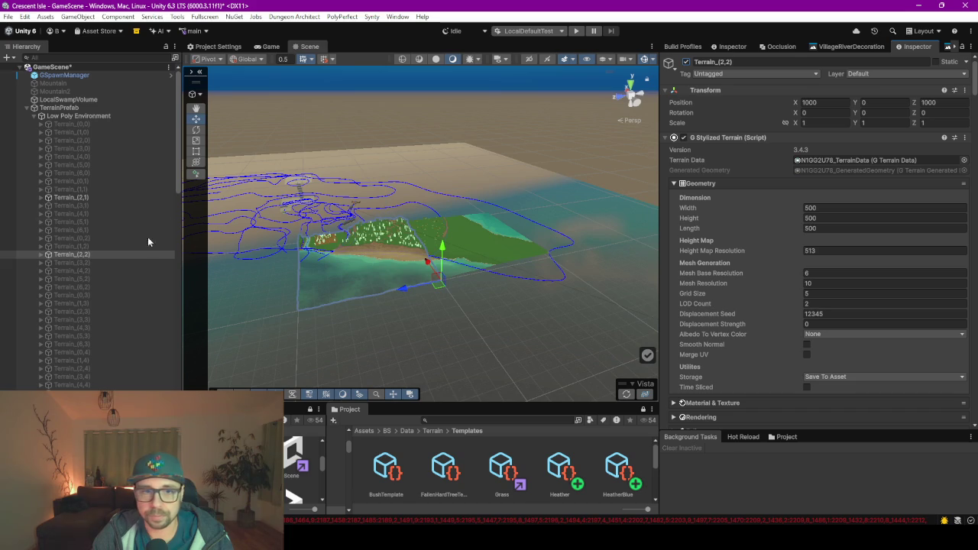
left_click(85, 313)
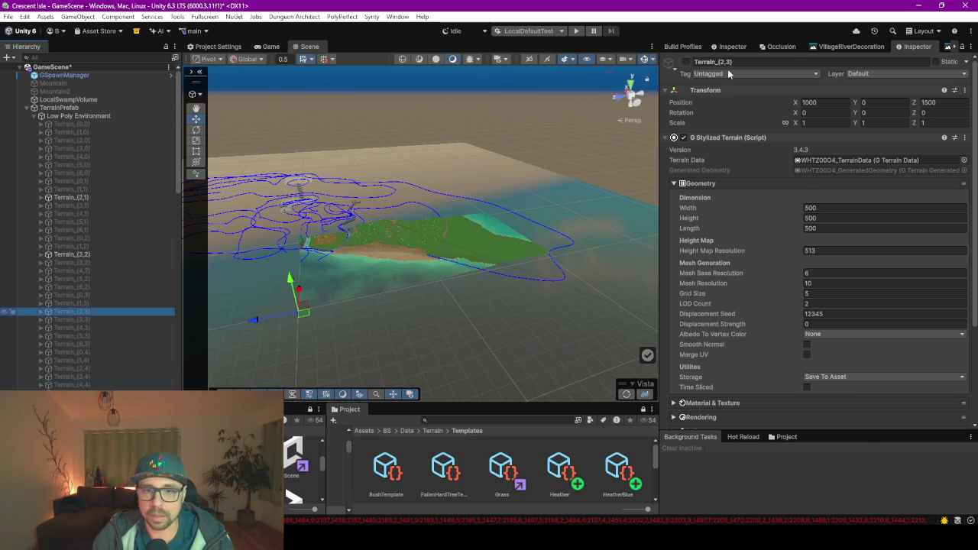
left_click(684, 62)
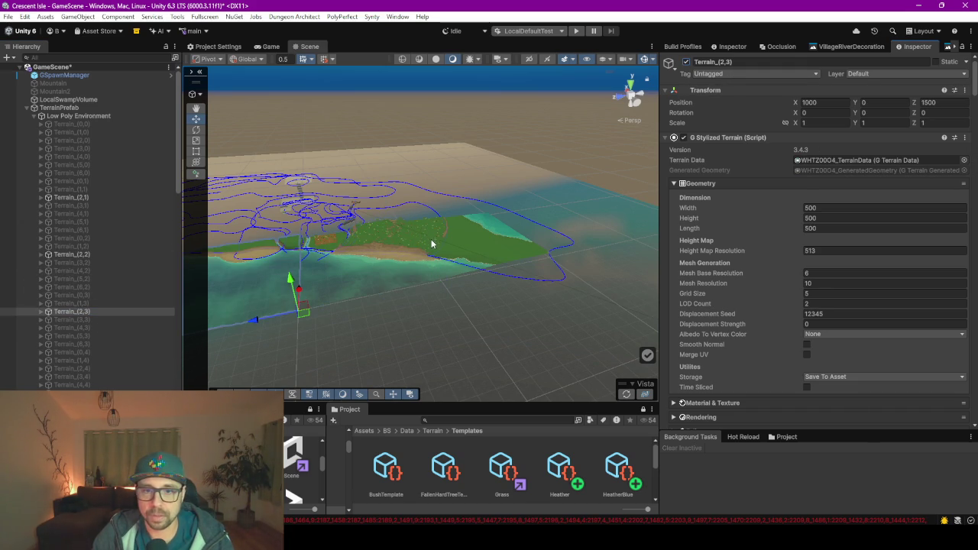
Regenerate the Vista terrain so it covers the newly activated tiles
scroll(418, 234, "up", 10)
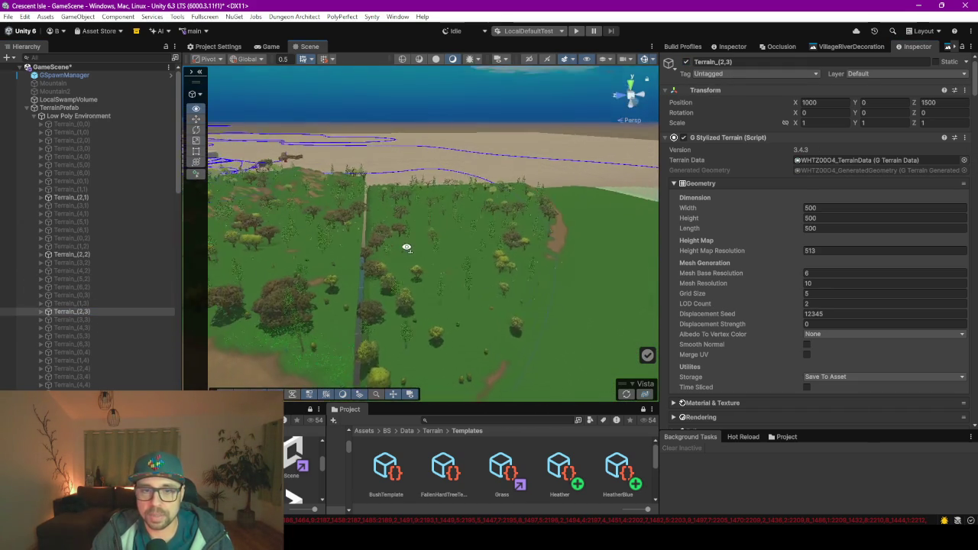
mouse_move(407, 248)
left_mouse_down()
mouse_move(356, 223)
mouse_move(298, 231)
mouse_move(390, 257)
mouse_move(340, 266)
mouse_move(328, 280)
mouse_move(409, 279)
mouse_move(500, 233)
mouse_move(589, 225)
mouse_move(612, 244)
left_mouse_up()
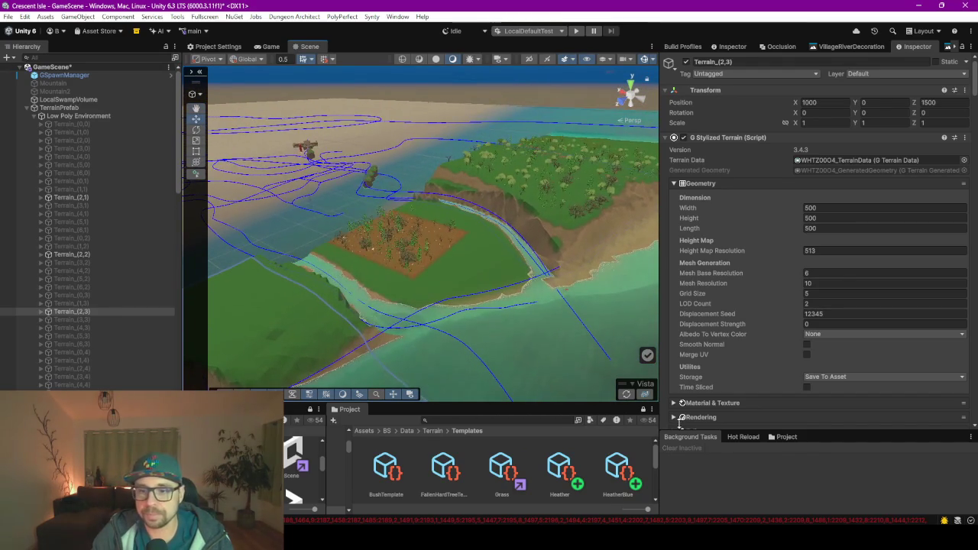
left_click(625, 394)
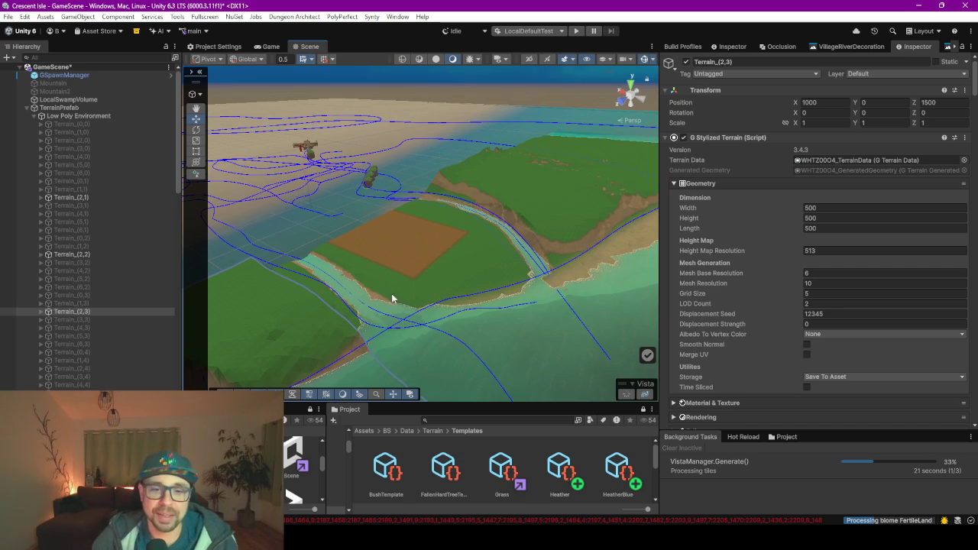
key("w")
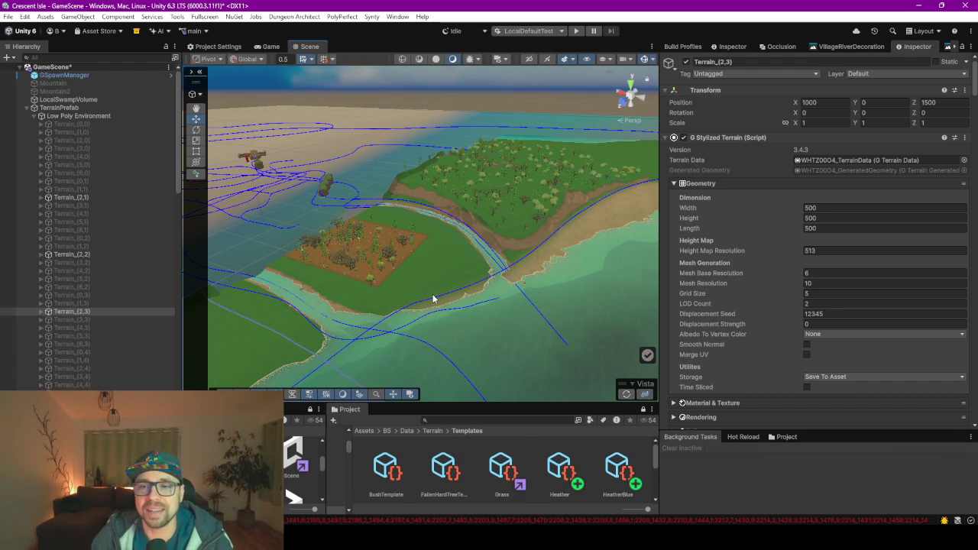
mouse_move(444, 271)
left_mouse_down()
mouse_move(339, 290)
mouse_move(428, 295)
mouse_move(506, 262)
mouse_move(424, 320)
mouse_move(394, 323)
mouse_move(389, 247)
mouse_move(517, 236)
mouse_move(548, 240)
mouse_move(559, 253)
mouse_move(501, 240)
mouse_move(318, 277)
mouse_move(461, 260)
mouse_move(388, 243)
mouse_move(405, 234)
mouse_move(590, 220)
left_mouse_up()
mouse_move(454, 277)
left_mouse_down()
mouse_move(474, 308)
mouse_move(451, 285)
mouse_move(378, 264)
mouse_move(924, 275)
mouse_move(821, 291)
mouse_move(501, 232)
left_mouse_up()
mouse_move(499, 270)
left_mouse_down()
mouse_move(256, 283)
mouse_move(418, 285)
mouse_move(328, 283)
mouse_move(349, 257)
mouse_move(193, 272)
left_mouse_up()
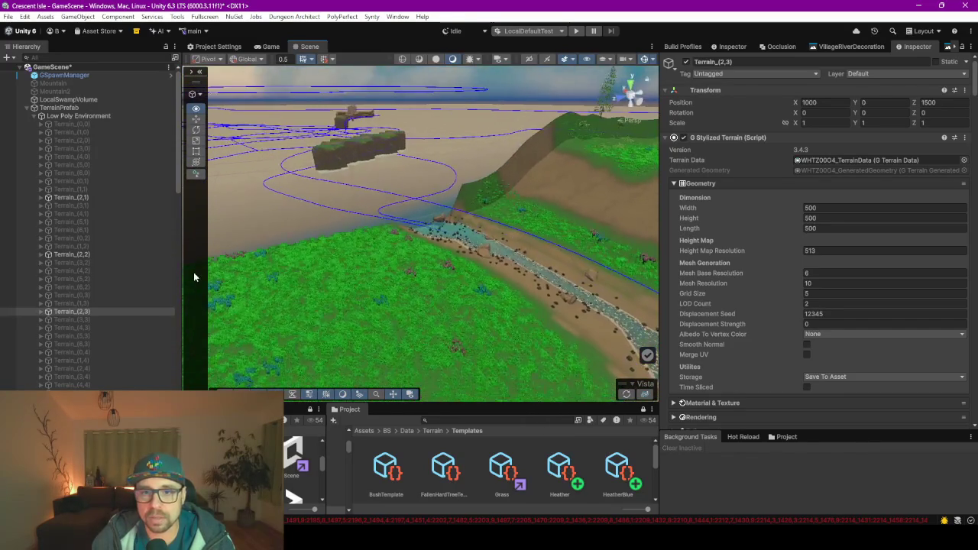
mouse_move(401, 158)
left_mouse_down()
mouse_move(445, 204)
mouse_move(393, 242)
mouse_move(409, 255)
mouse_move(382, 245)
left_mouse_up()
left_click(87, 205)
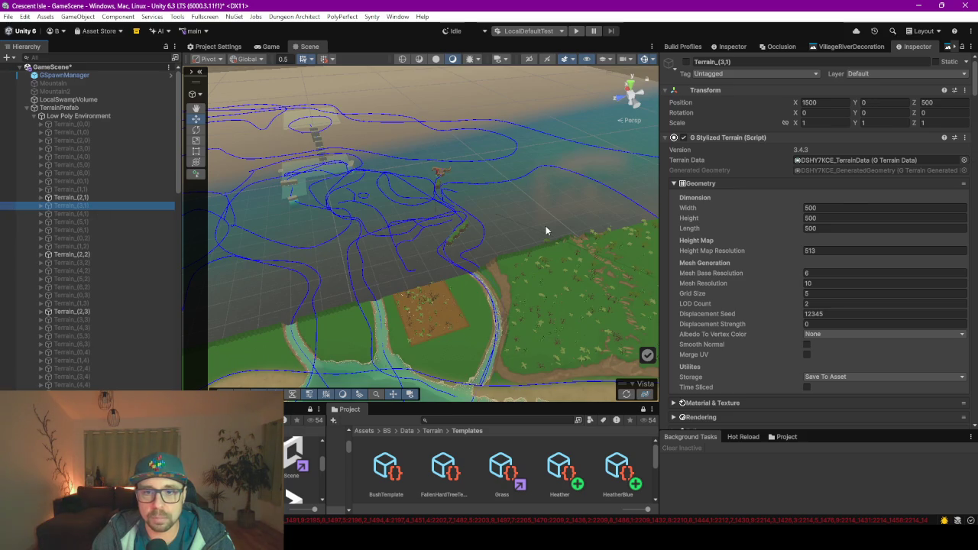
key("f")
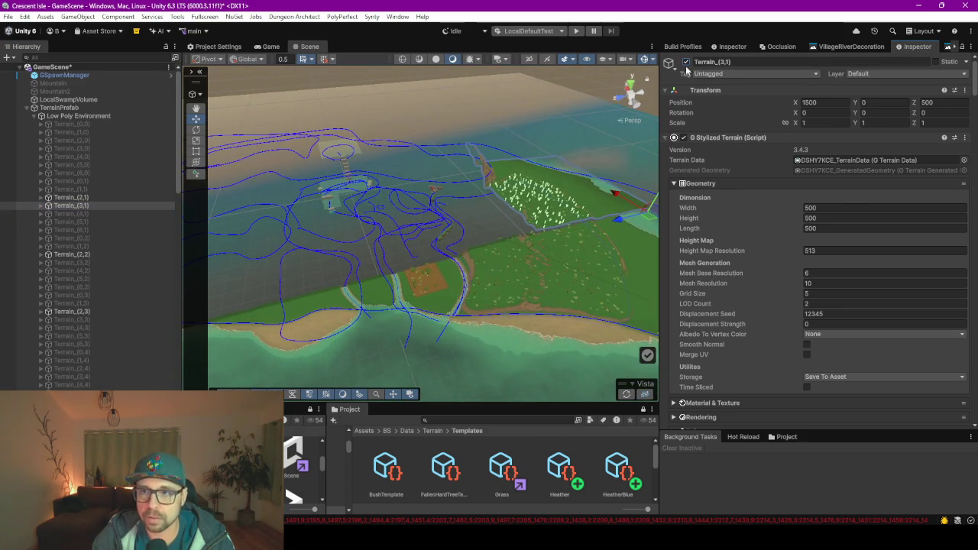
left_click(686, 62)
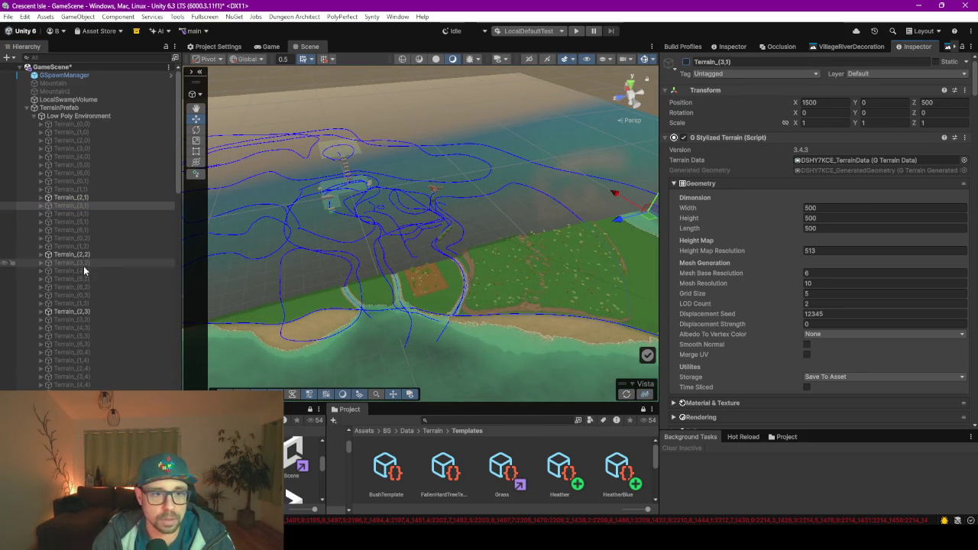
left_click(685, 62)
scroll(516, 245, "up", 5)
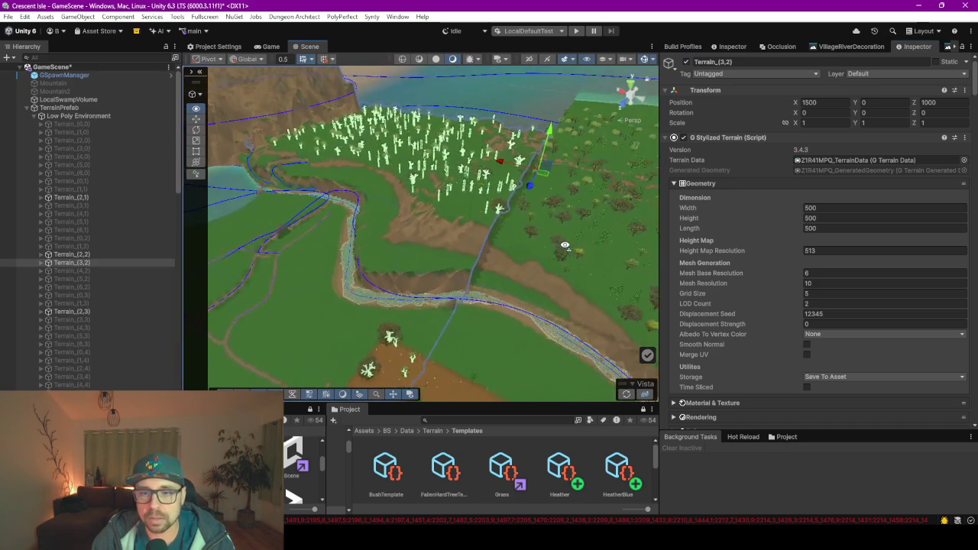
left_click_drag(566, 245, 346, 177)
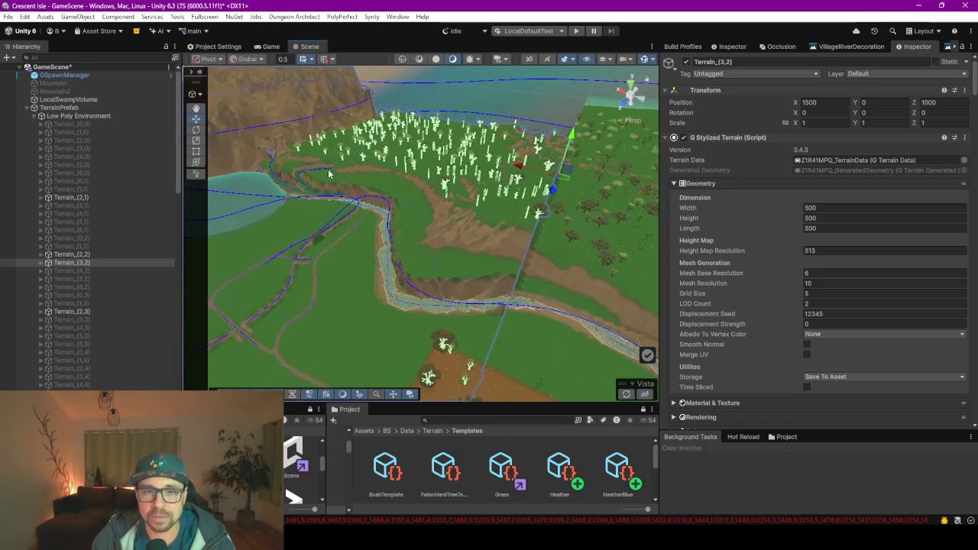
scroll(302, 187, "up", 5)
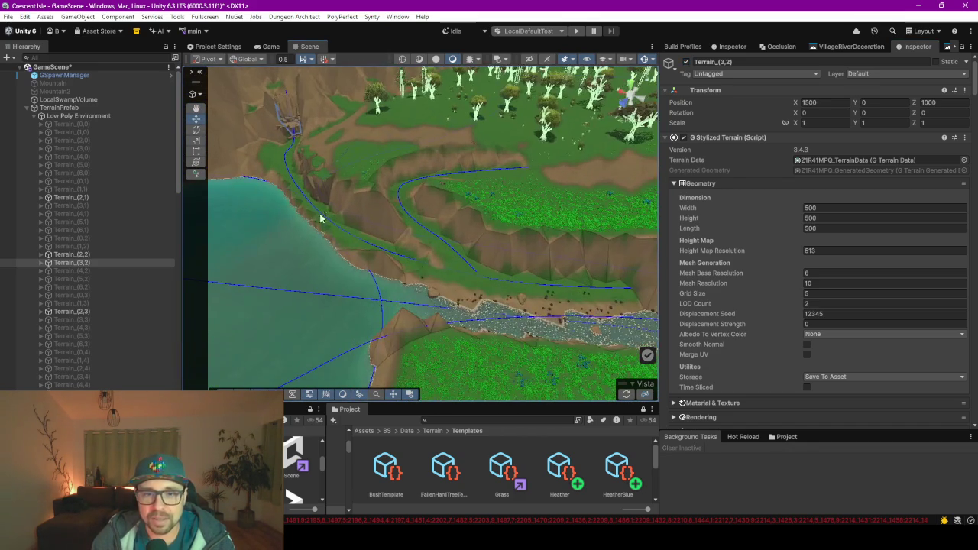
mouse_move(332, 228)
left_mouse_down()
mouse_move(418, 260)
mouse_move(520, 263)
mouse_move(367, 251)
left_mouse_up()
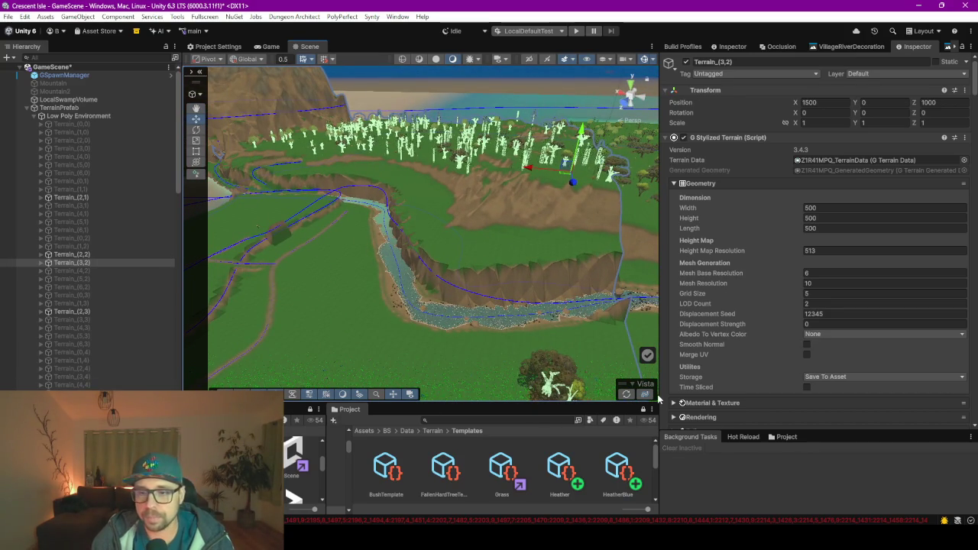
left_click(625, 396)
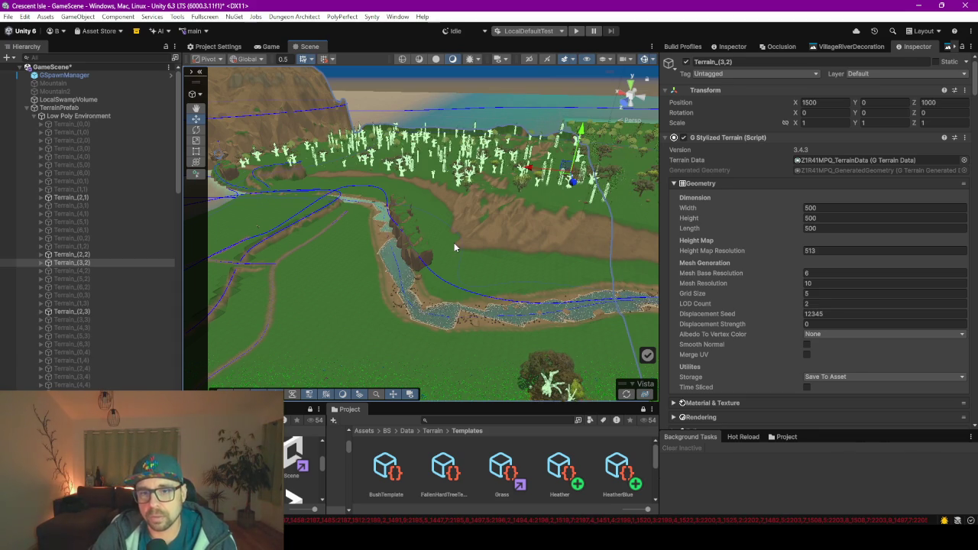
mouse_move(436, 262)
left_mouse_down()
mouse_move(586, 280)
mouse_move(277, 257)
mouse_move(289, 286)
mouse_move(494, 295)
mouse_move(520, 273)
mouse_move(499, 268)
mouse_move(543, 246)
mouse_move(583, 292)
left_mouse_up()
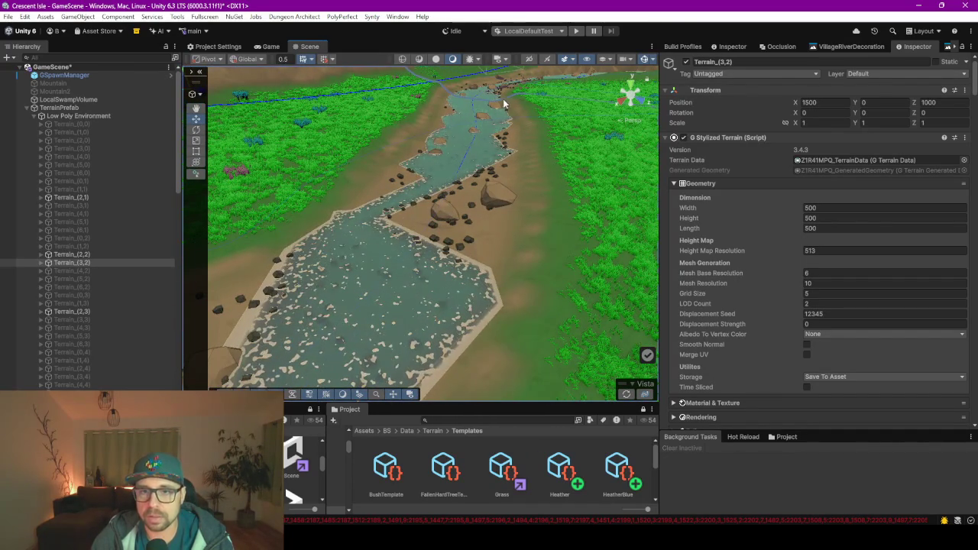
mouse_move(411, 203)
left_mouse_down()
mouse_move(490, 176)
mouse_move(574, 126)
left_mouse_up()
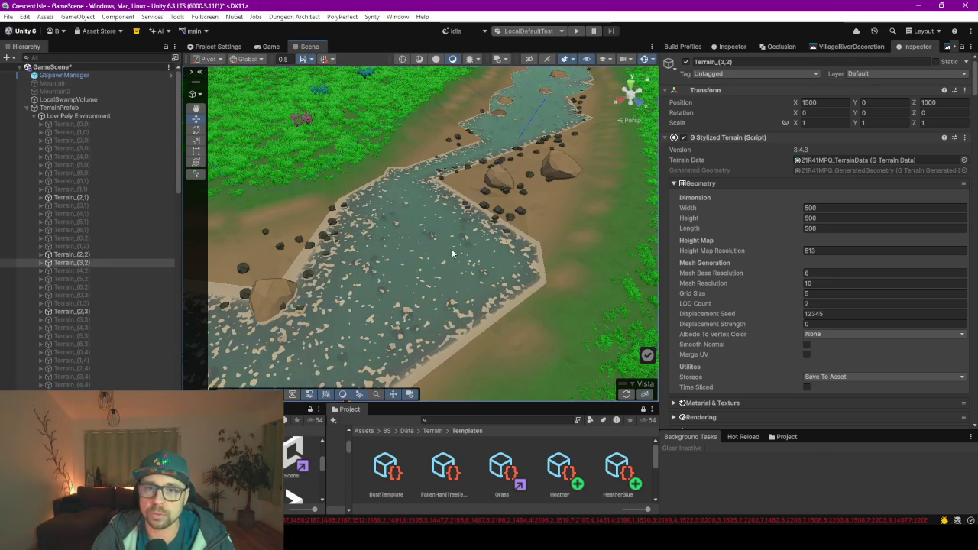
mouse_move(522, 187)
left_mouse_down()
mouse_move(476, 211)
mouse_move(557, 212)
mouse_move(631, 237)
mouse_move(490, 239)
mouse_move(426, 265)
mouse_move(309, 268)
mouse_move(304, 230)
mouse_move(281, 230)
mouse_move(343, 225)
mouse_move(367, 182)
left_mouse_up()
left_click_drag(335, 395, 624, 304)
mouse_move(522, 245)
left_mouse_down()
mouse_move(352, 281)
mouse_move(417, 310)
mouse_move(375, 308)
mouse_move(404, 291)
mouse_move(466, 310)
mouse_move(579, 307)
mouse_move(409, 244)
left_mouse_up()
left_click(516, 259)
Select RampPathWild, switch to the Spline editing context and remove Spline 2 from the container
left_click(515, 258)
left_click(513, 257)
left_click(511, 257)
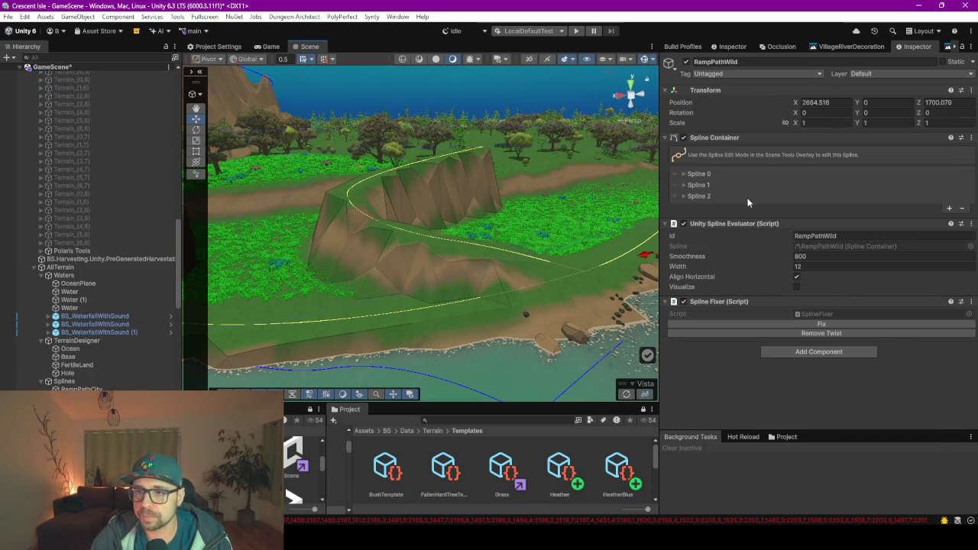
left_click(704, 189)
left_click(196, 94)
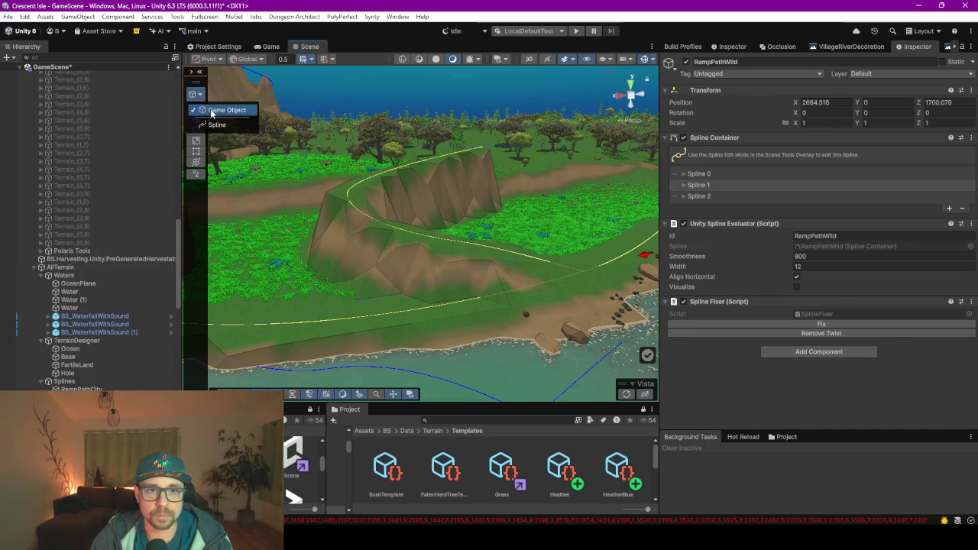
left_click(214, 125)
left_click(707, 197)
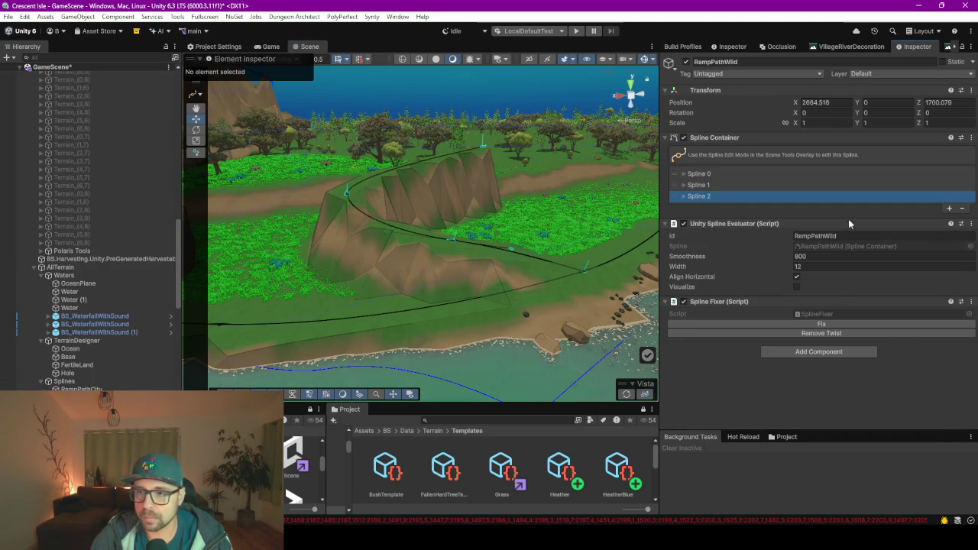
left_click(962, 209)
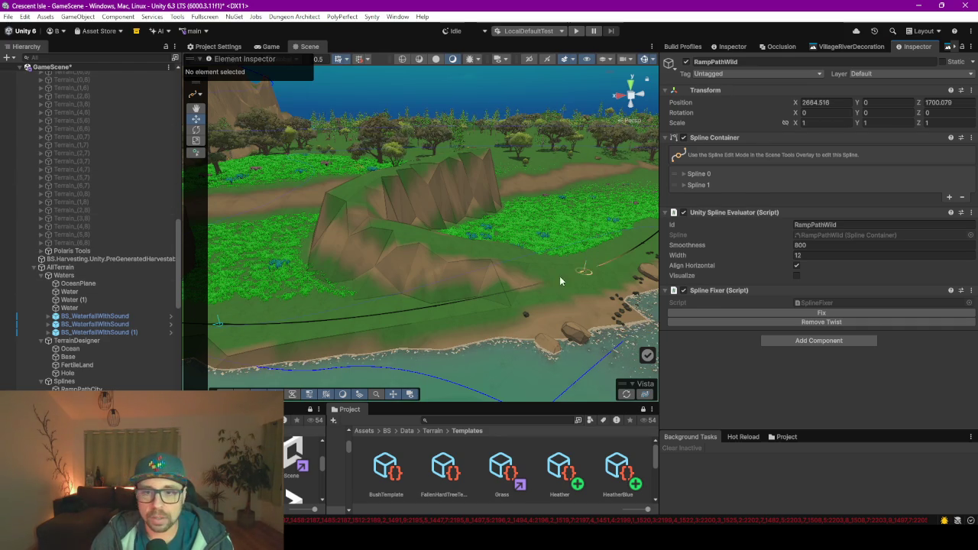
Frame and orbit around the remaining splines, then return to whole-object editing
key("f")
mouse_move(375, 280)
left_mouse_down()
mouse_move(509, 310)
mouse_move(445, 306)
mouse_move(423, 328)
mouse_move(397, 198)
left_mouse_up()
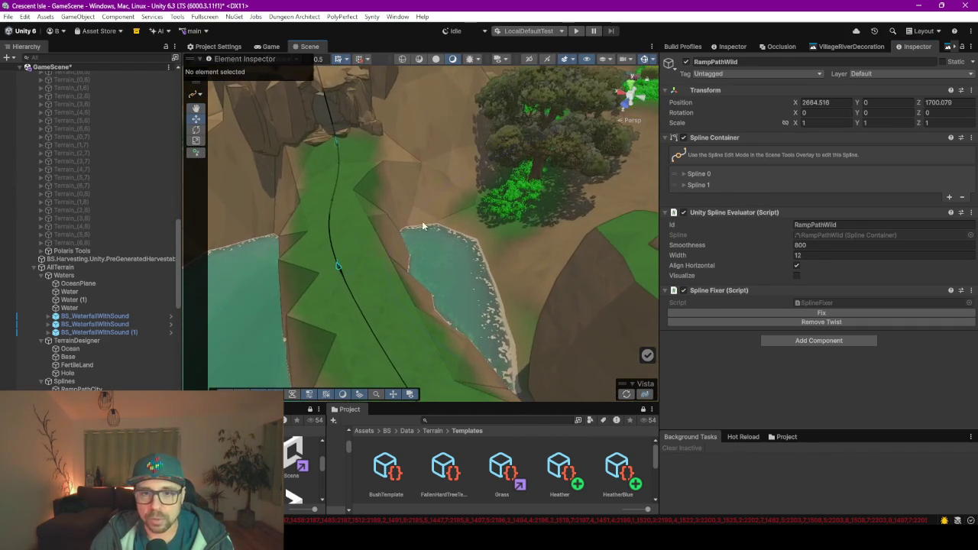
mouse_move(419, 288)
left_mouse_down()
mouse_move(357, 270)
mouse_move(340, 283)
mouse_move(394, 223)
mouse_move(306, 247)
mouse_move(426, 221)
mouse_move(413, 252)
mouse_move(336, 219)
mouse_move(394, 243)
mouse_move(464, 233)
mouse_move(466, 218)
mouse_move(469, 239)
left_mouse_up()
left_click(196, 93)
Select the rock cliff near the pond and orbit along the river to inspect it
left_click(216, 113)
left_click(400, 234)
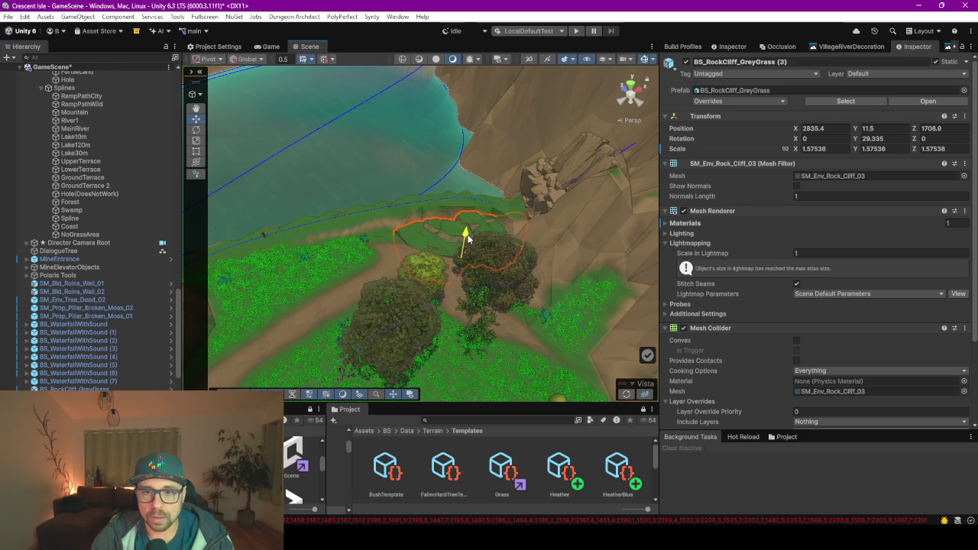
mouse_move(403, 238)
left_mouse_down()
mouse_move(591, 239)
mouse_move(490, 278)
mouse_move(496, 285)
mouse_move(475, 284)
mouse_move(502, 255)
left_mouse_up()
mouse_move(533, 306)
left_mouse_down()
mouse_move(434, 268)
mouse_move(553, 284)
left_mouse_up()
mouse_move(481, 260)
left_mouse_down()
mouse_move(500, 219)
mouse_move(466, 216)
mouse_move(502, 191)
left_mouse_up()
key("w")
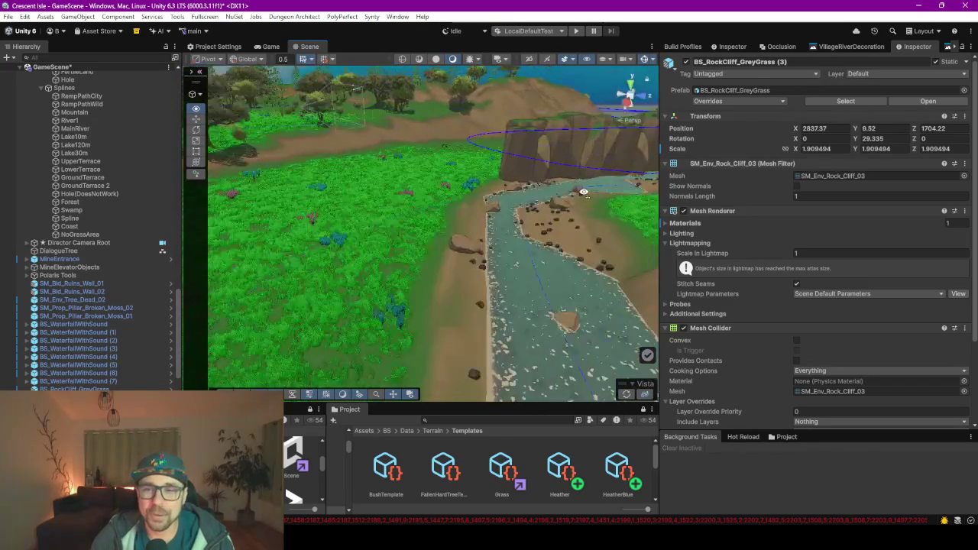
Select BS_RockCliff_GreyGrass (2) with its neighbouring cliff piece, frame them, then keep one selected
left_click(378, 177)
scroll(391, 184, "down", 3)
scroll(392, 184, "down", 6)
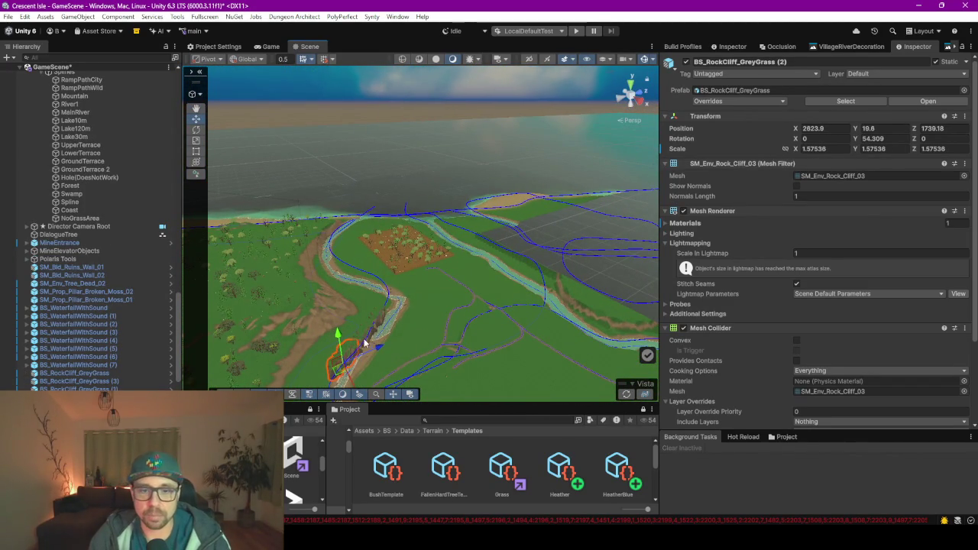
scroll(359, 336, "up", 5)
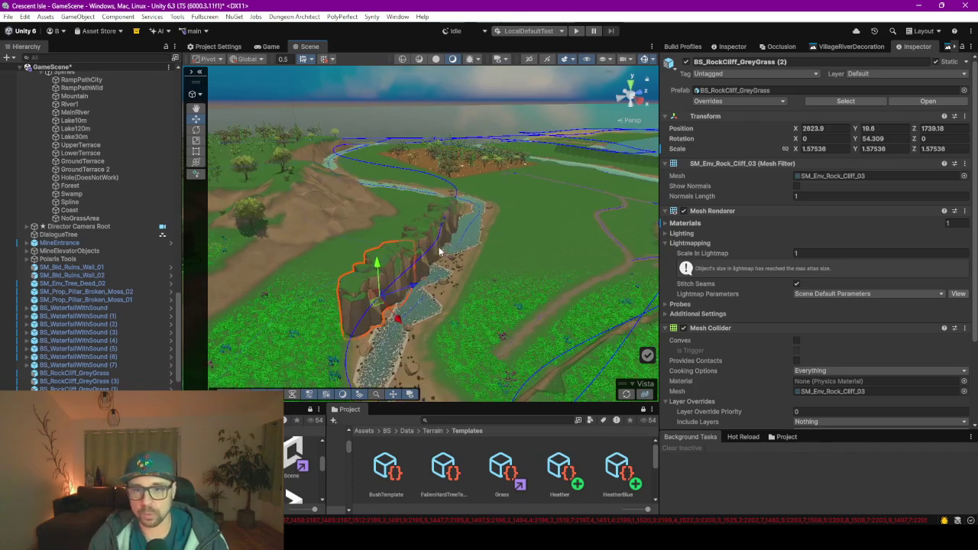
left_click(438, 210, "shift")
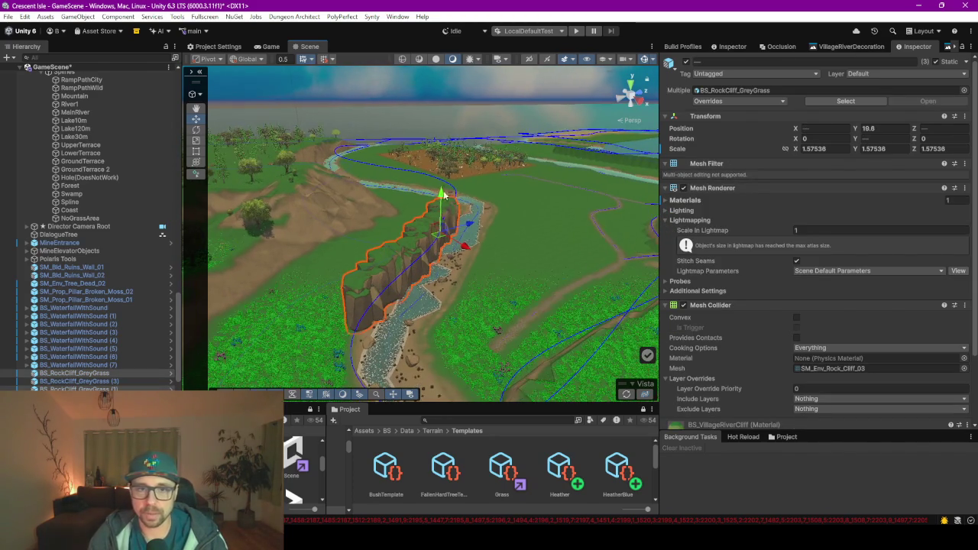
scroll(432, 244, "down", 3)
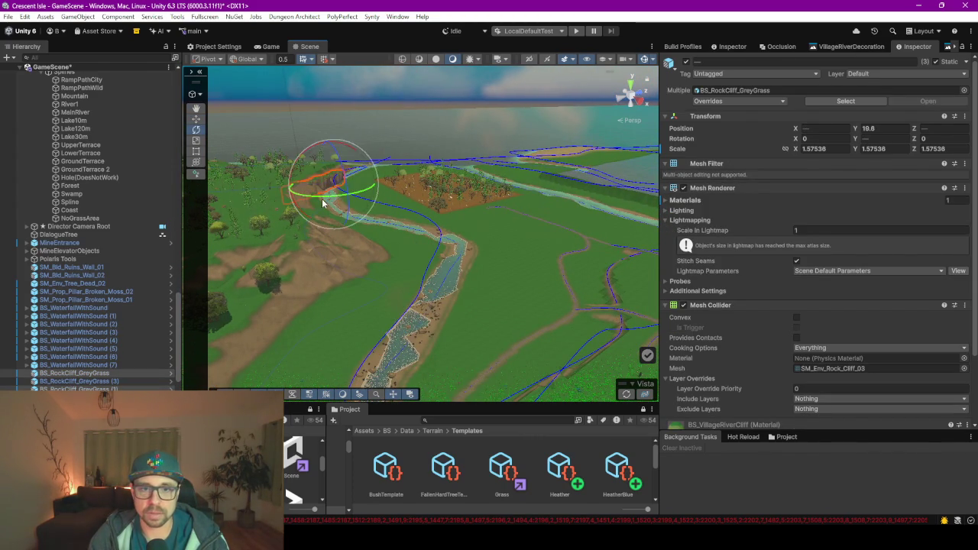
scroll(354, 199, "up", 8)
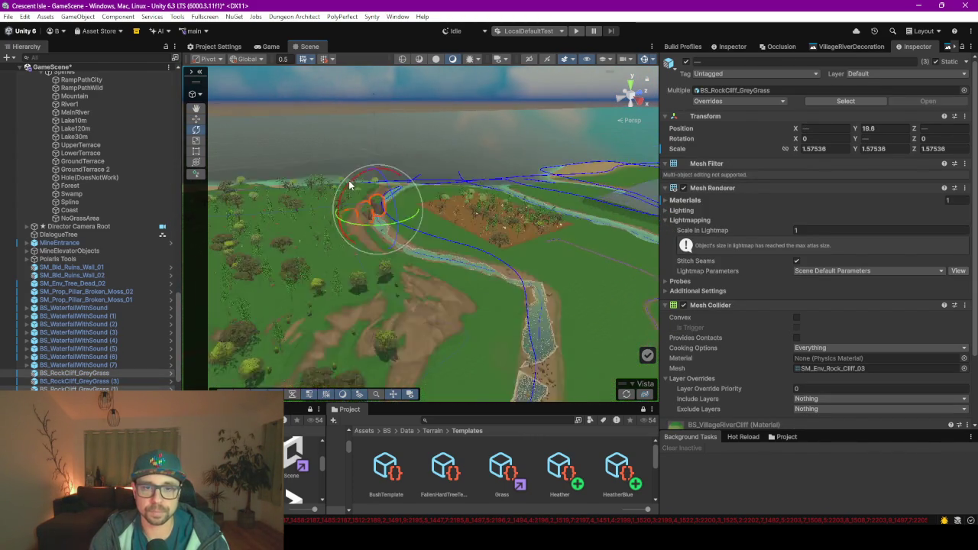
key("f")
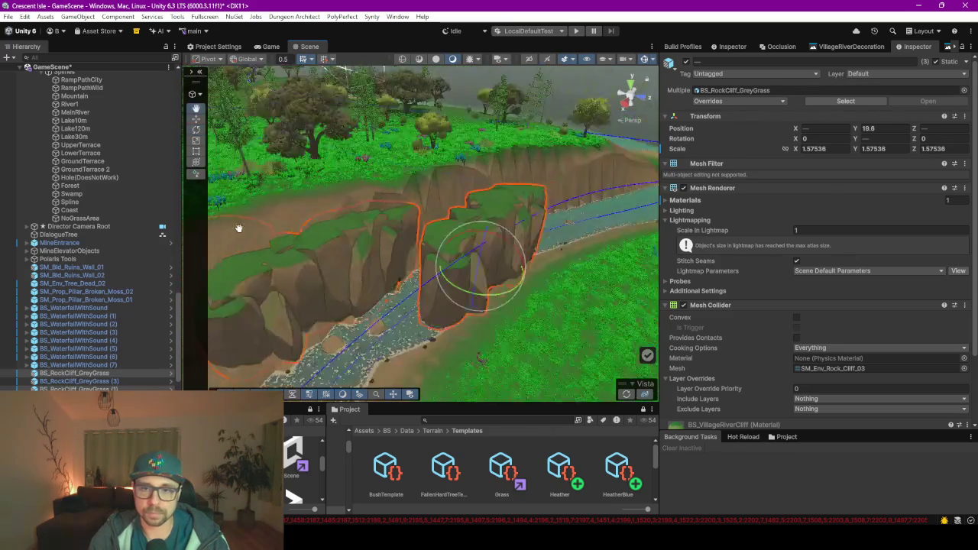
left_click(455, 267)
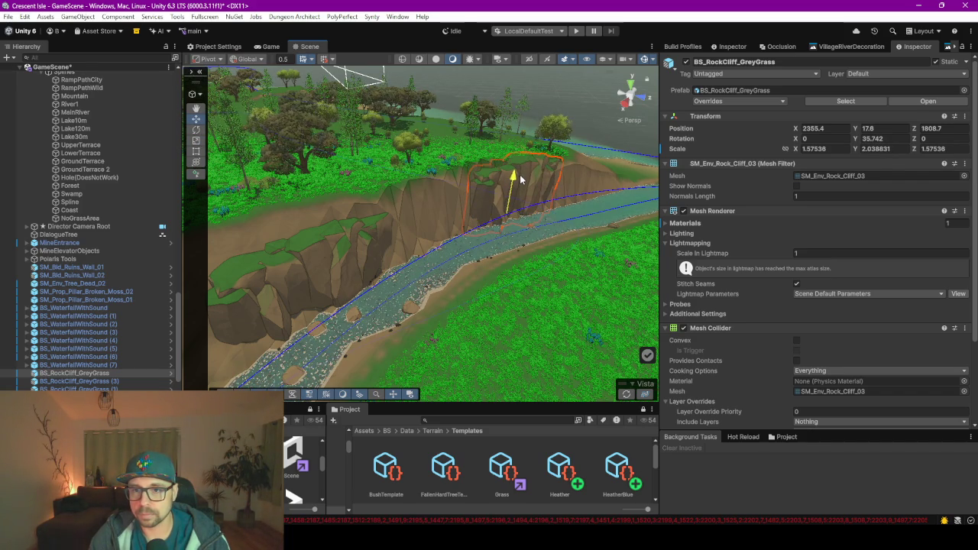
Select another rock cliff piece and frame it for a low view across the cliff
mouse_move(517, 197)
left_mouse_down()
mouse_move(393, 214)
mouse_move(493, 244)
left_mouse_up()
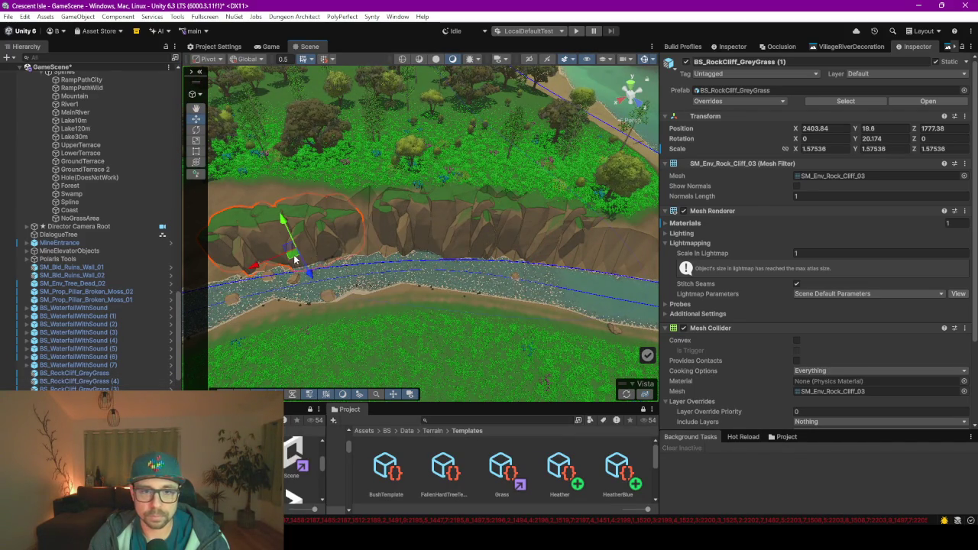
mouse_move(409, 281)
left_mouse_down()
mouse_move(505, 253)
mouse_move(474, 283)
mouse_move(518, 261)
mouse_move(535, 266)
mouse_move(533, 275)
mouse_move(536, 232)
mouse_move(531, 225)
mouse_move(449, 277)
left_mouse_up()
left_click(473, 283)
left_click(526, 210)
key("f")
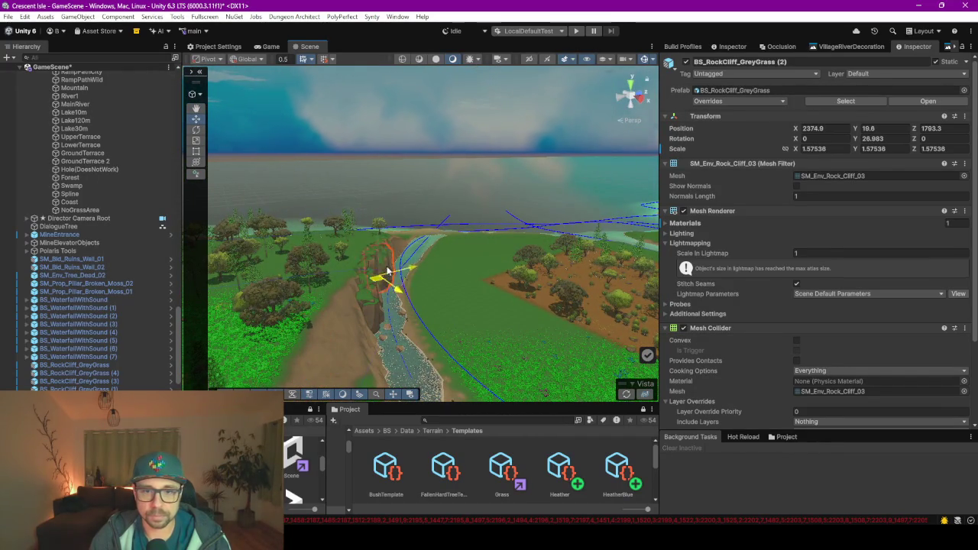
scroll(396, 240, "up", 5)
mouse_move(396, 239)
left_mouse_down()
mouse_move(353, 271)
mouse_move(337, 252)
mouse_move(322, 266)
left_mouse_up()
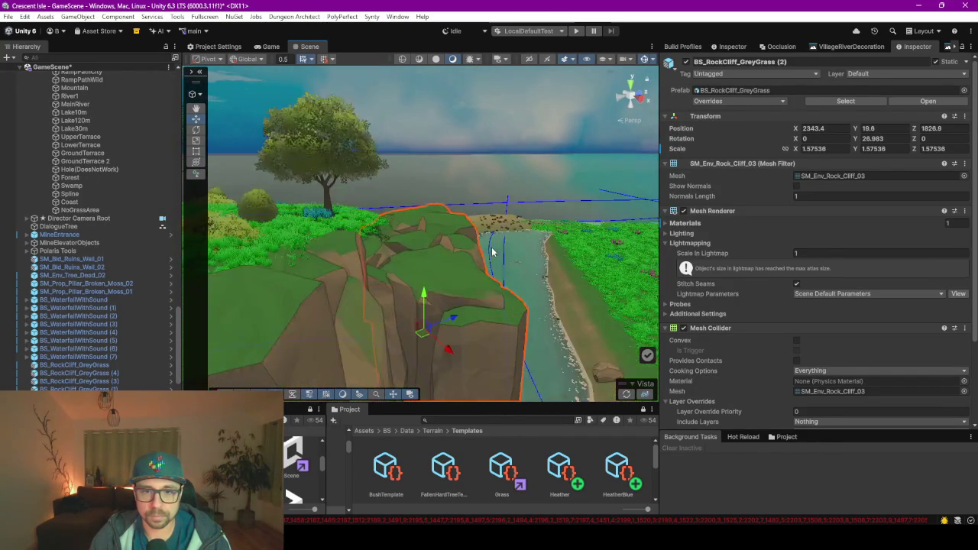
Tilt the cliff about its local Z axis and nudge it slightly along the bank
key("e")
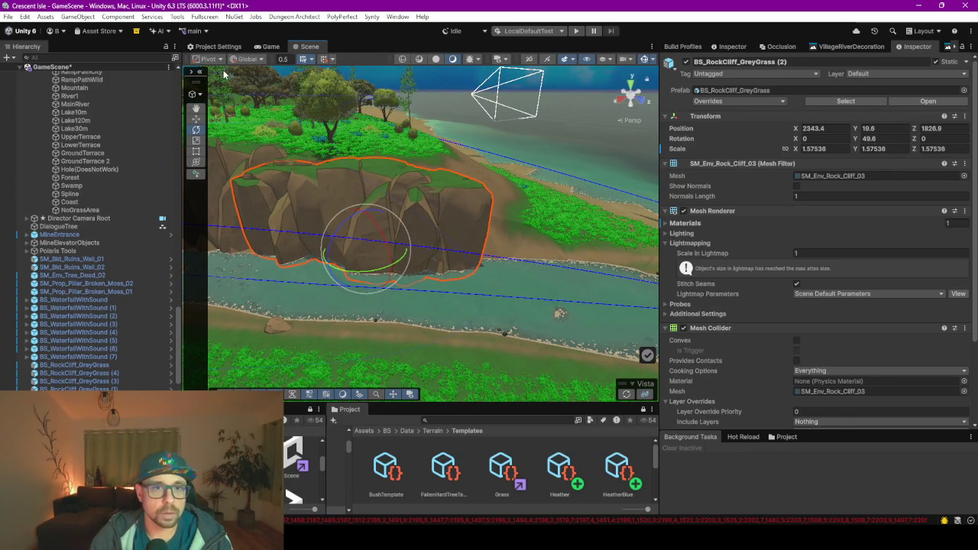
left_click(254, 82)
mouse_move(340, 272)
left_mouse_down()
mouse_move(384, 233)
mouse_move(459, 218)
mouse_move(375, 218)
mouse_move(346, 226)
mouse_move(327, 250)
left_mouse_up()
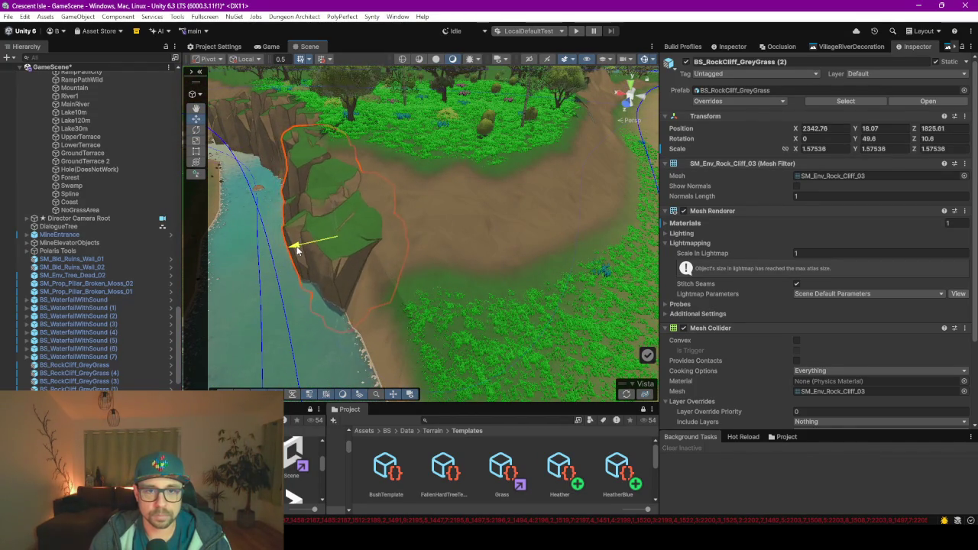
mouse_move(301, 248)
left_mouse_down()
mouse_move(384, 278)
mouse_move(549, 271)
mouse_move(510, 285)
mouse_move(463, 248)
mouse_move(528, 197)
left_mouse_up()
scroll(444, 242, "up", 6)
scroll(601, 200, "down", 6)
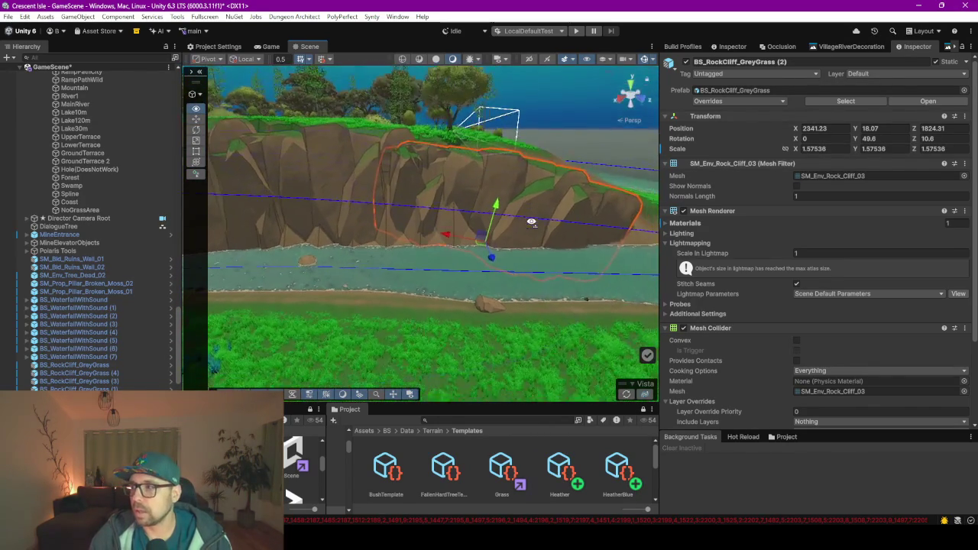
left_click_drag(600, 201, 461, 209)
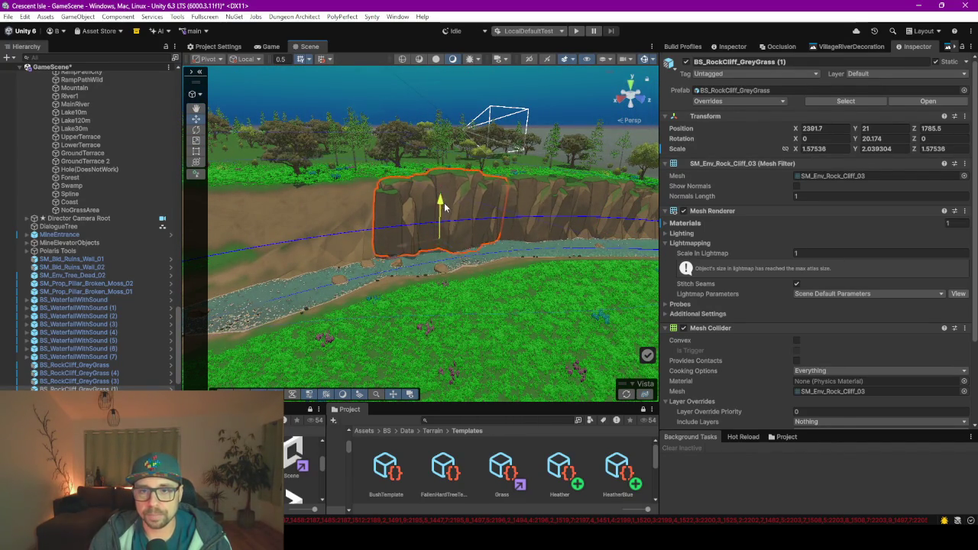
mouse_move(442, 208)
left_mouse_down()
mouse_move(377, 262)
mouse_move(349, 253)
mouse_move(454, 268)
left_mouse_up()
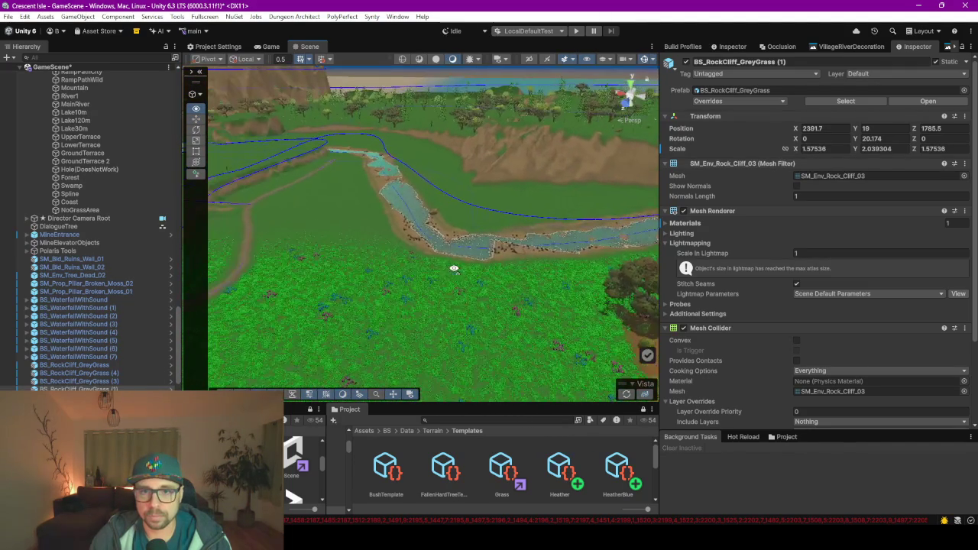
Orbit along the river valley and forest, then over the meadow toward the coast
scroll(451, 212, "up", 5)
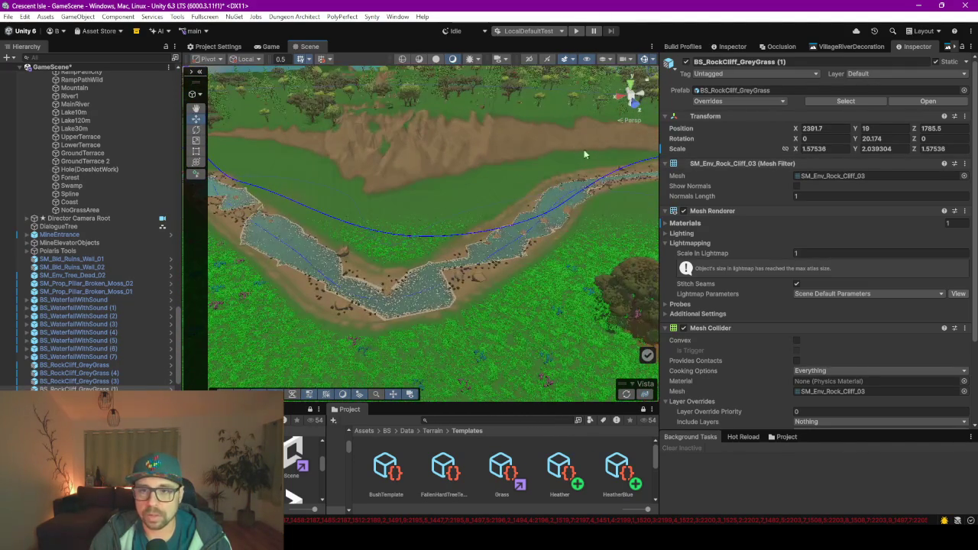
mouse_move(583, 147)
left_mouse_down()
mouse_move(444, 218)
mouse_move(428, 204)
mouse_move(408, 234)
mouse_move(455, 256)
mouse_move(527, 252)
left_mouse_up()
mouse_move(581, 229)
left_mouse_down()
mouse_move(538, 237)
mouse_move(590, 212)
mouse_move(573, 225)
mouse_move(541, 225)
mouse_move(607, 189)
mouse_move(592, 179)
mouse_move(449, 274)
mouse_move(448, 262)
mouse_move(417, 292)
mouse_move(465, 269)
mouse_move(537, 279)
mouse_move(385, 282)
mouse_move(416, 290)
left_mouse_up()
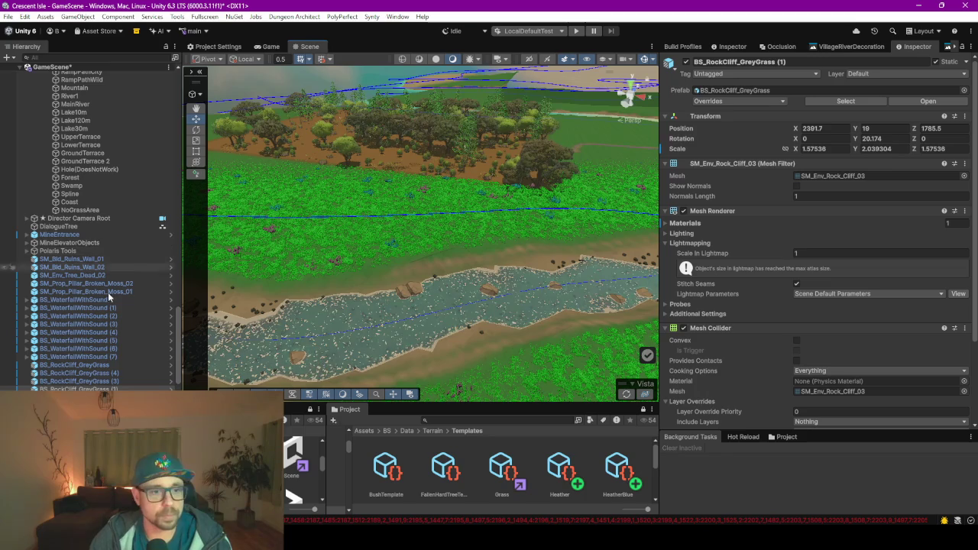
mouse_move(421, 260)
left_mouse_down()
mouse_move(489, 250)
mouse_move(574, 257)
mouse_move(544, 267)
mouse_move(409, 251)
mouse_move(465, 268)
mouse_move(448, 290)
mouse_move(474, 294)
mouse_move(799, 282)
mouse_move(894, 294)
mouse_move(515, 246)
mouse_move(395, 263)
mouse_move(350, 247)
mouse_move(458, 258)
mouse_move(476, 242)
mouse_move(343, 284)
mouse_move(435, 275)
left_mouse_up()
Drag the Scene/Inspector splitter far left so the Inspector fills most of the window
scroll(436, 275, "down", 3)
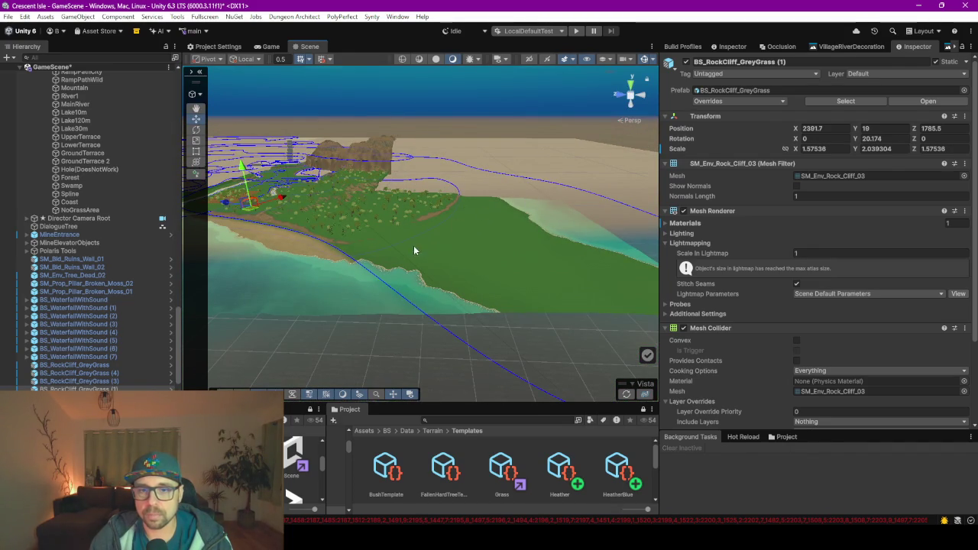
scroll(432, 255, "up", 3)
scroll(325, 240, "up", 8)
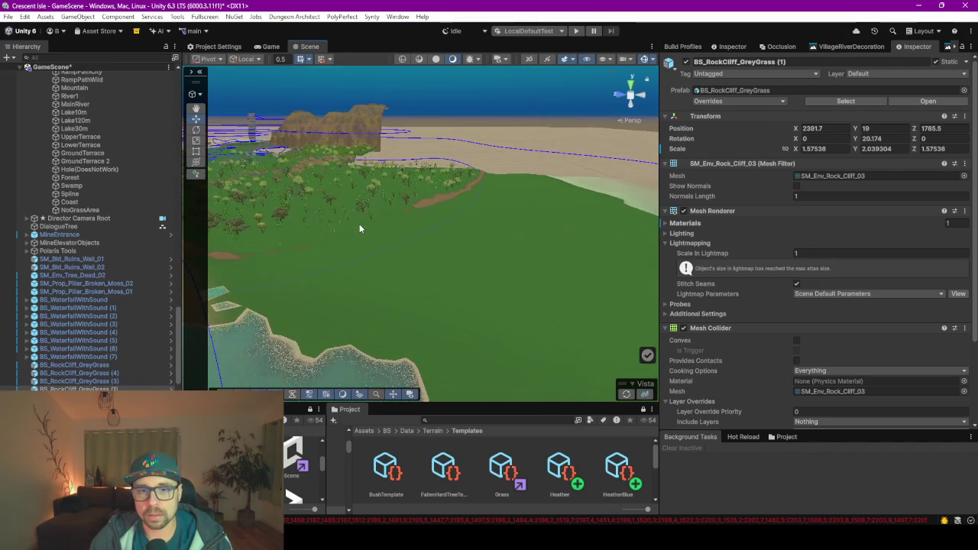
scroll(460, 205, "down", 5)
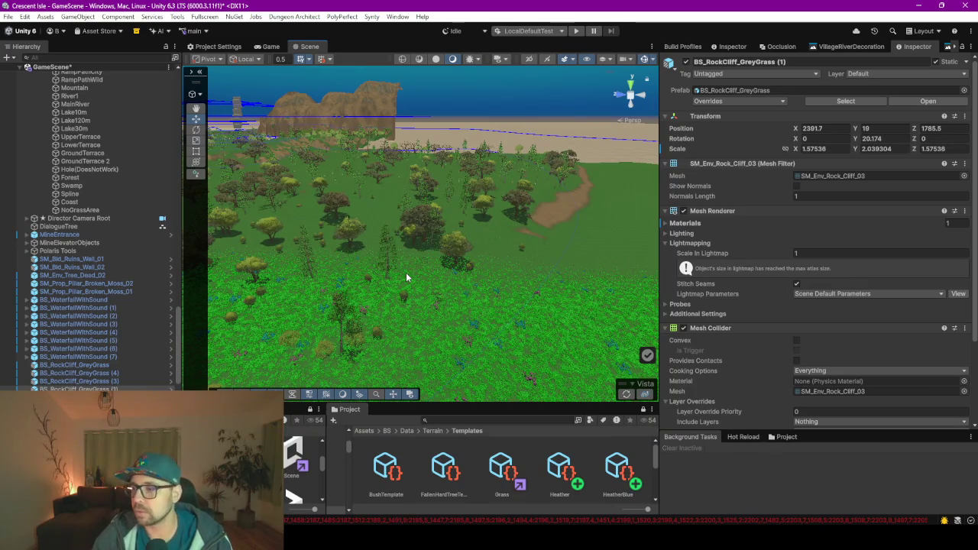
scroll(437, 337, "up", 4)
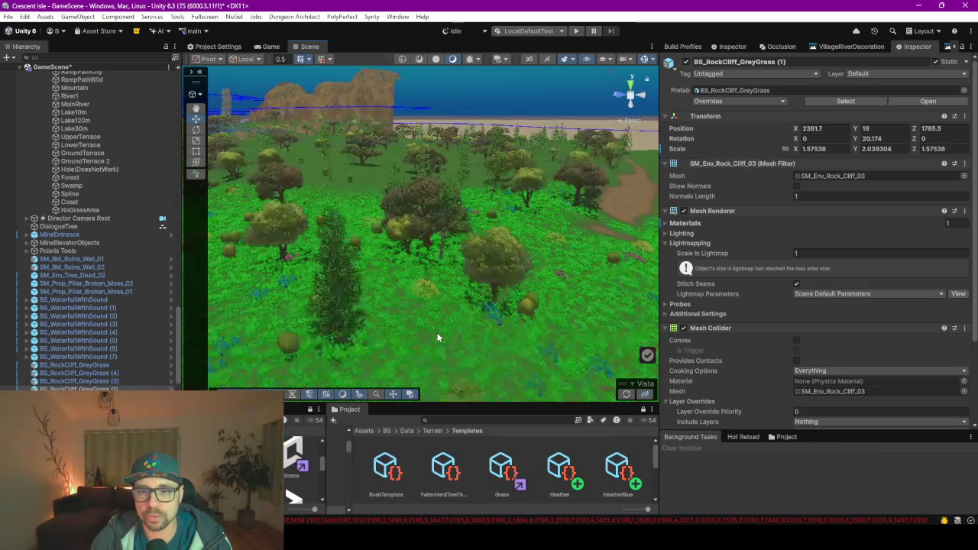
scroll(437, 337, "up", 5)
scroll(464, 236, "down", 4)
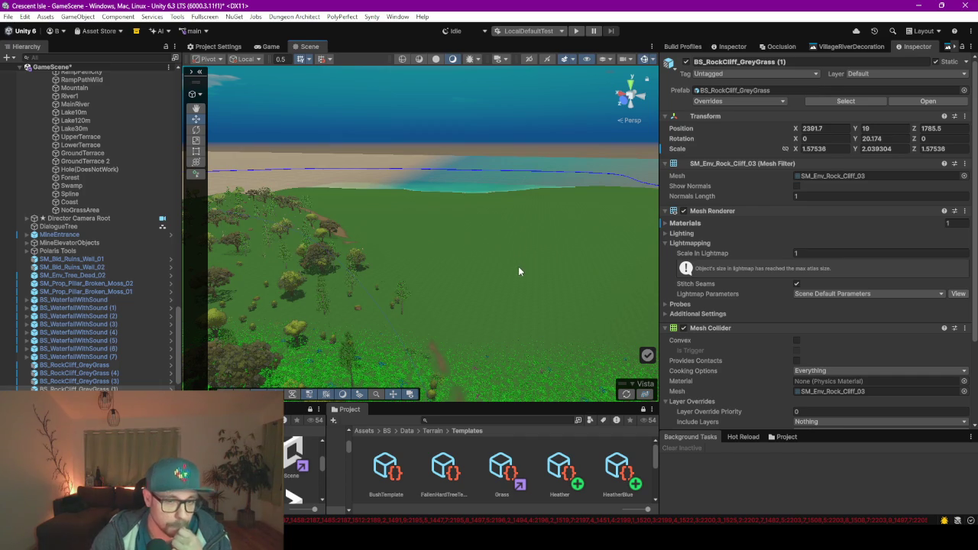
scroll(520, 272, "down", 5)
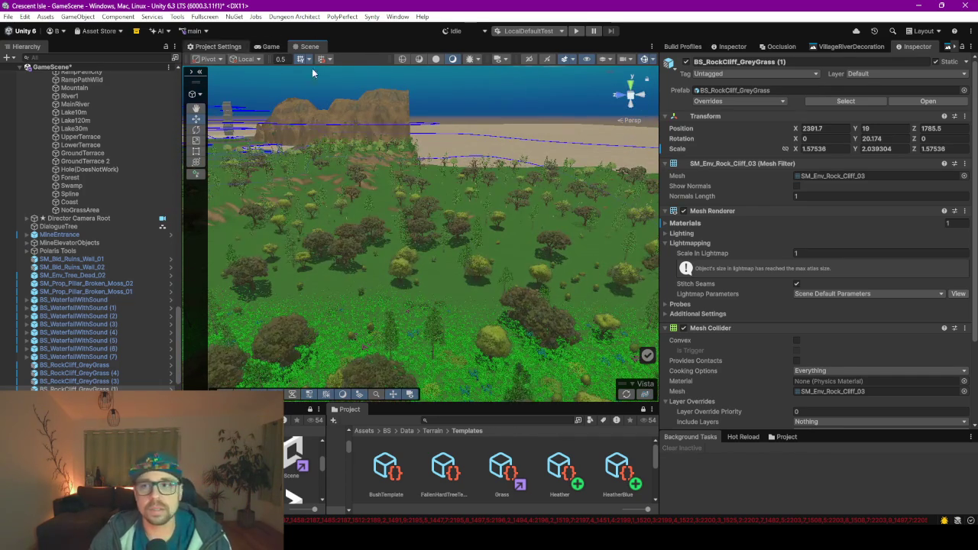
left_click_drag(655, 103, 314, 103)
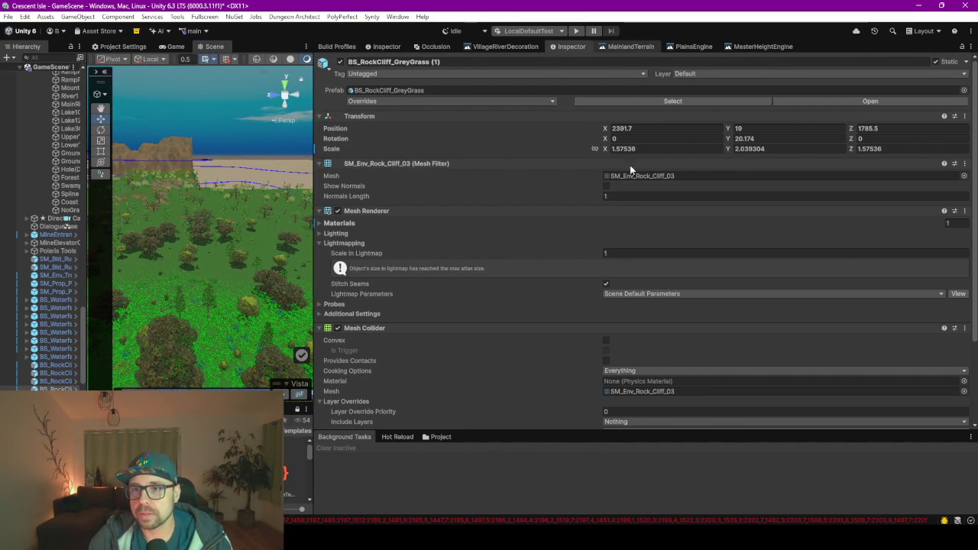
Open the MainlandTerrain graph and centre the Grass group in view
left_click(631, 46)
scroll(658, 248, "down", 5)
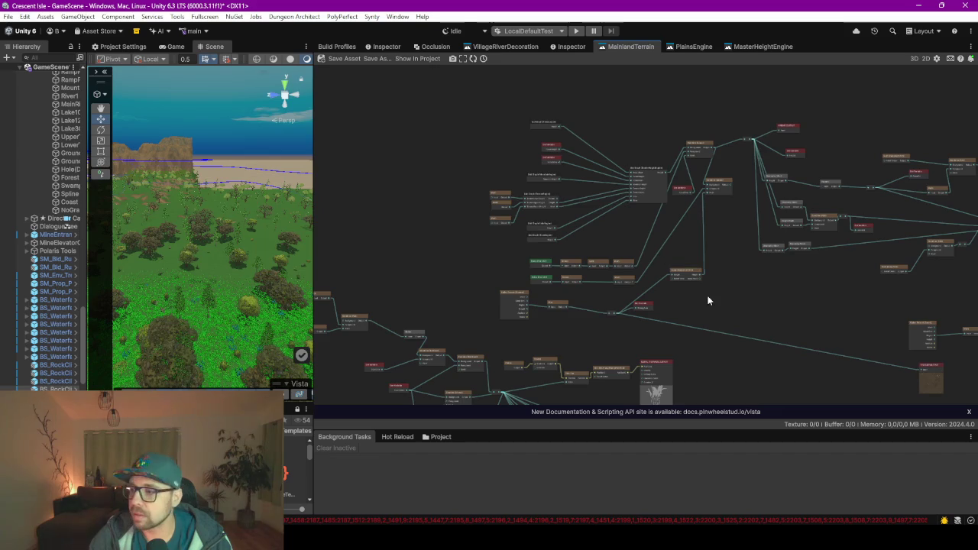
mouse_move(780, 332)
left_mouse_down()
mouse_move(669, 243)
mouse_move(666, 250)
left_mouse_up()
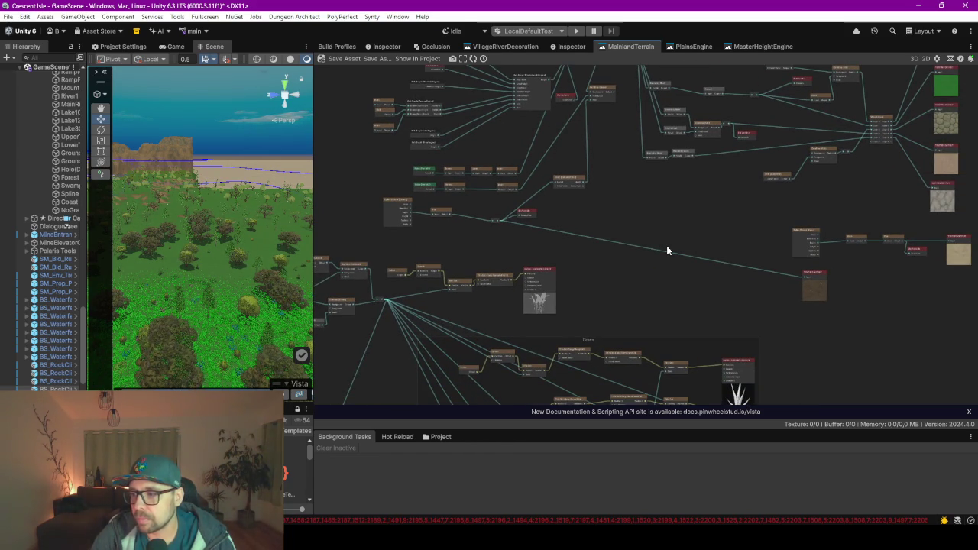
scroll(667, 251, "down", 3)
mouse_move(723, 291)
left_mouse_down()
mouse_move(655, 192)
mouse_move(650, 165)
left_mouse_up()
scroll(672, 191, "up", 3)
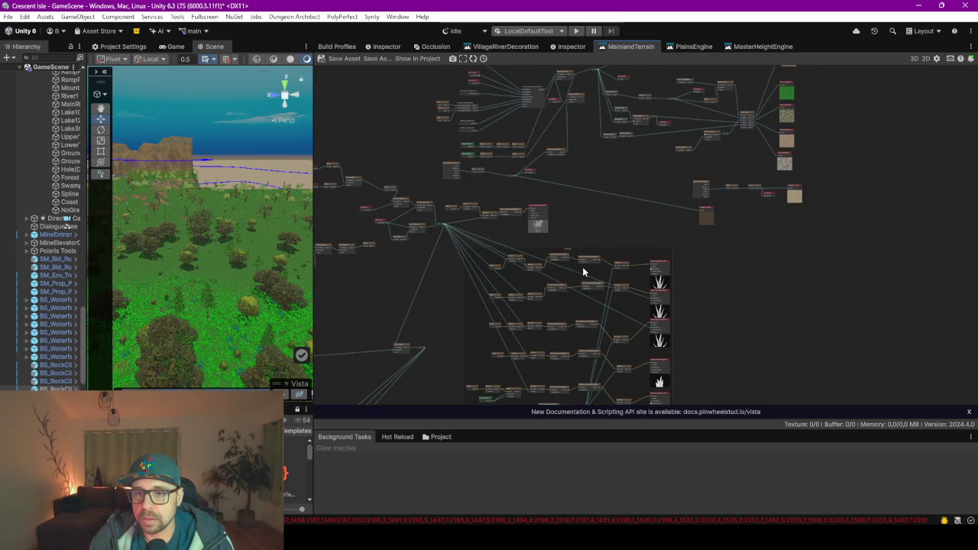
left_click_drag(584, 286, 585, 155)
Bring the Tree, Rock and Bush groups into view and move the Tree group up-left
scroll(612, 96, "up", 3)
left_click_drag(416, 129, 569, 139)
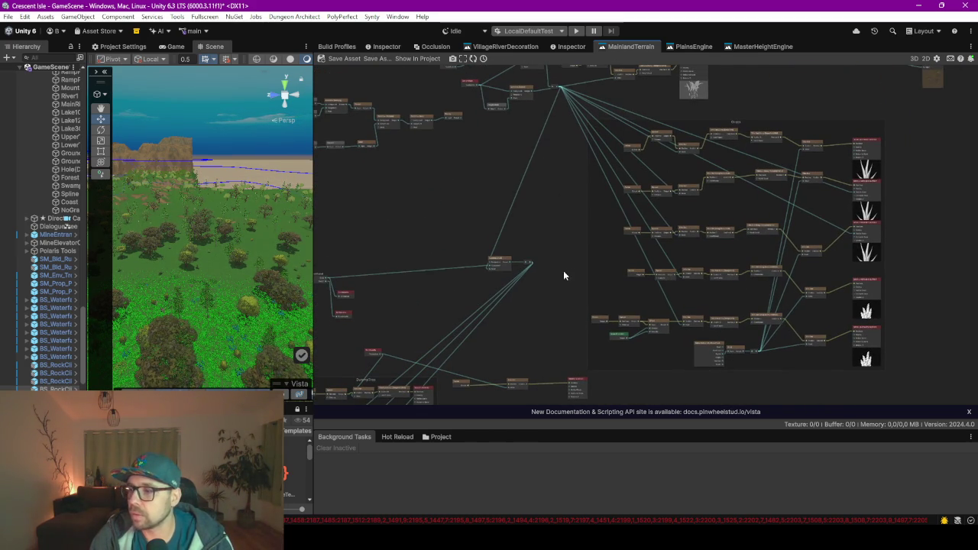
scroll(581, 256, "up", 5)
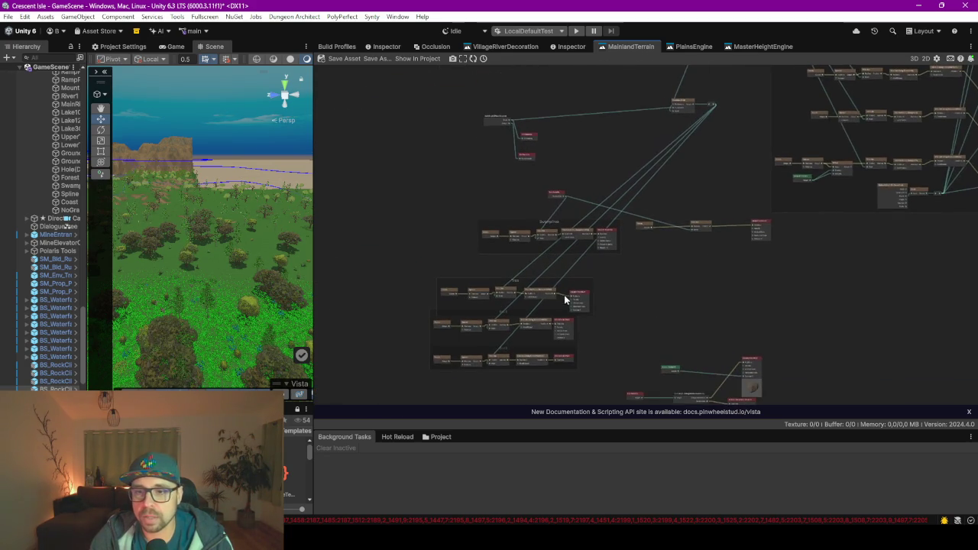
scroll(638, 144, "down", 3)
left_click_drag(637, 144, 684, 217)
scroll(649, 145, "up", 5)
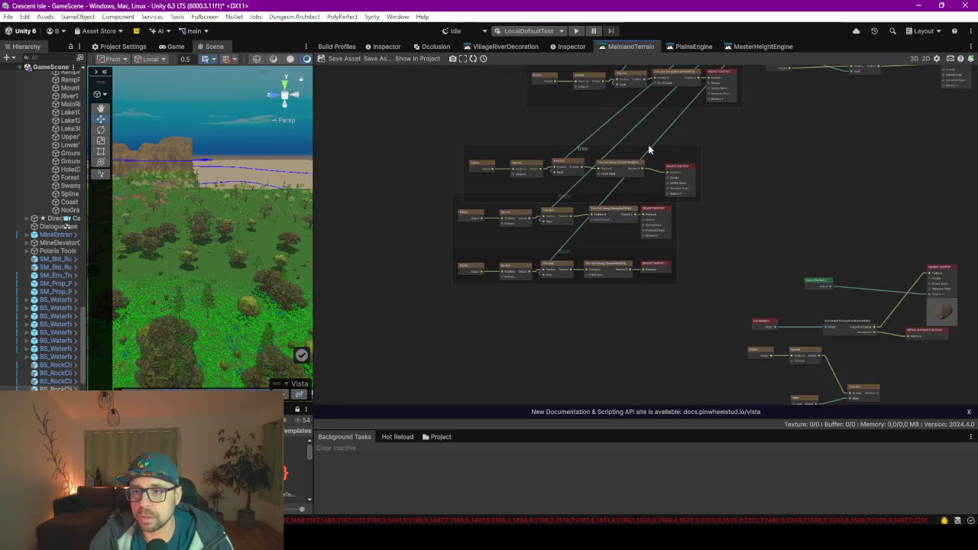
scroll(650, 152, "up", 2)
scroll(692, 180, "left", 5)
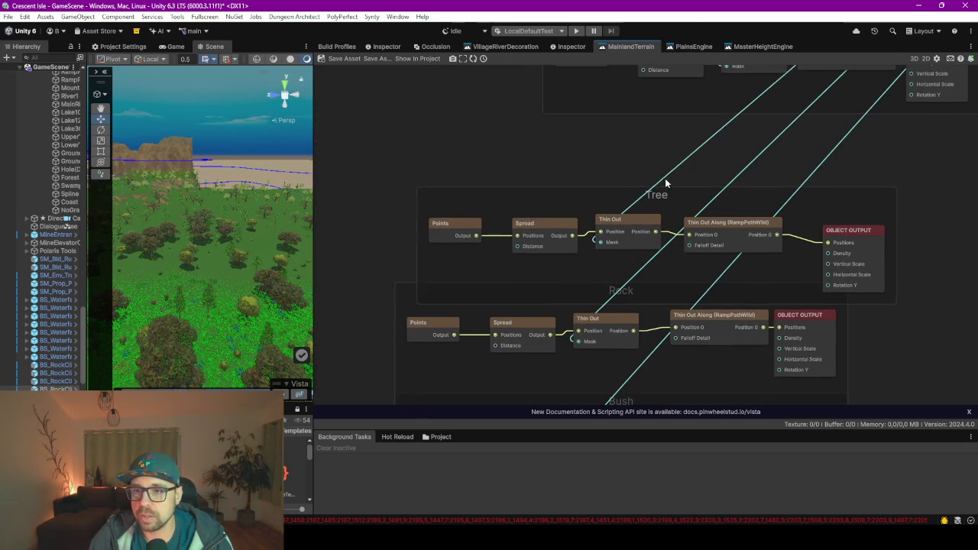
mouse_move(663, 197)
left_mouse_down()
mouse_move(628, 166)
mouse_move(638, 168)
left_mouse_up()
scroll(638, 168, "down", 2)
Nudge the Rock group up-left and move the Bush group below it, aligning its Thin Out Along node
scroll(640, 195, "down", 3)
left_click(595, 199)
left_click_drag(595, 199, 592, 196)
left_click(787, 283)
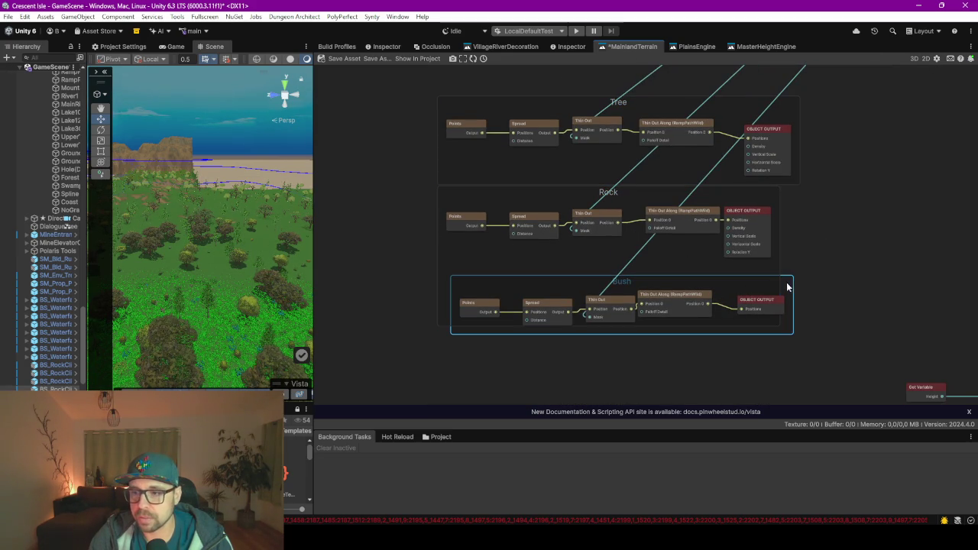
mouse_move(787, 285)
left_mouse_down()
mouse_move(785, 353)
mouse_move(782, 344)
left_mouse_up()
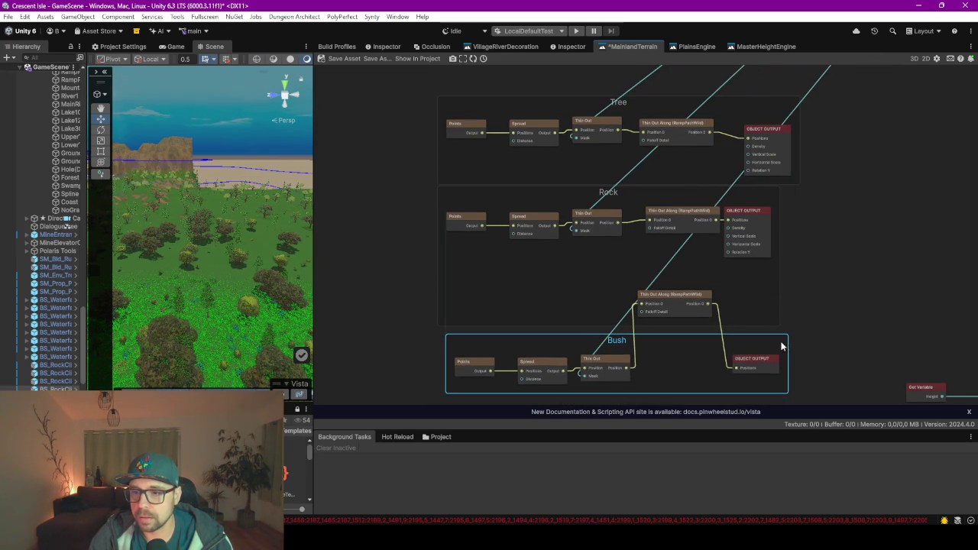
mouse_move(678, 296)
left_mouse_down()
mouse_move(691, 302)
mouse_move(692, 348)
mouse_move(687, 341)
left_mouse_up()
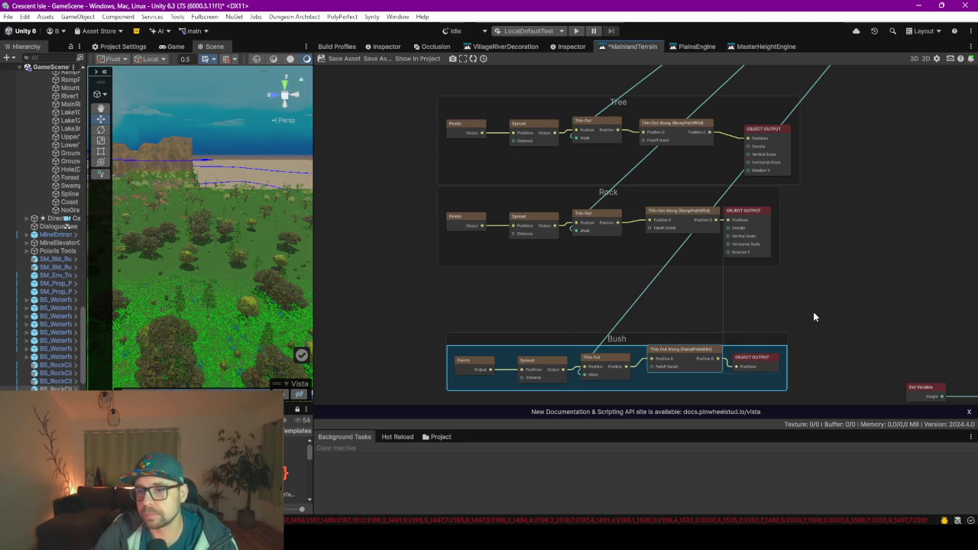
left_click(788, 333)
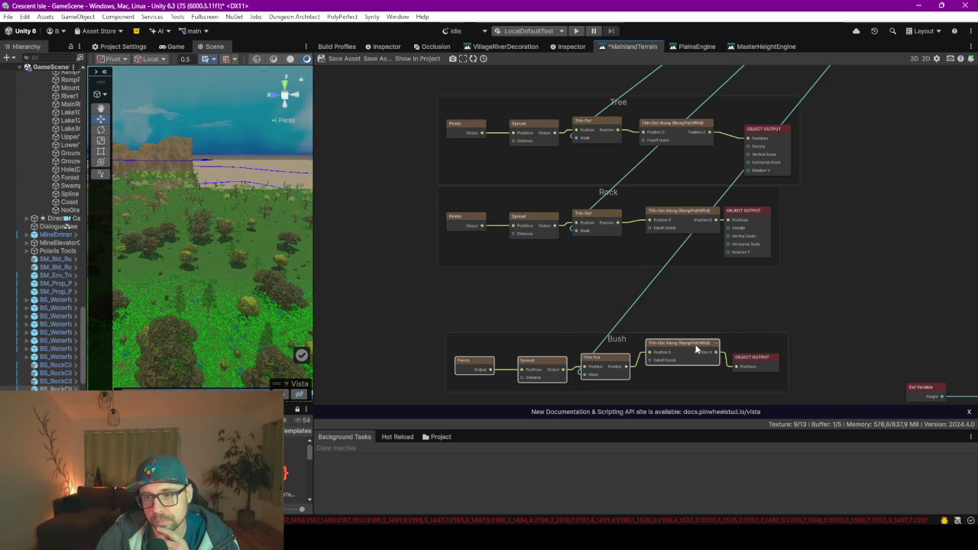
left_click_drag(707, 349, 714, 354)
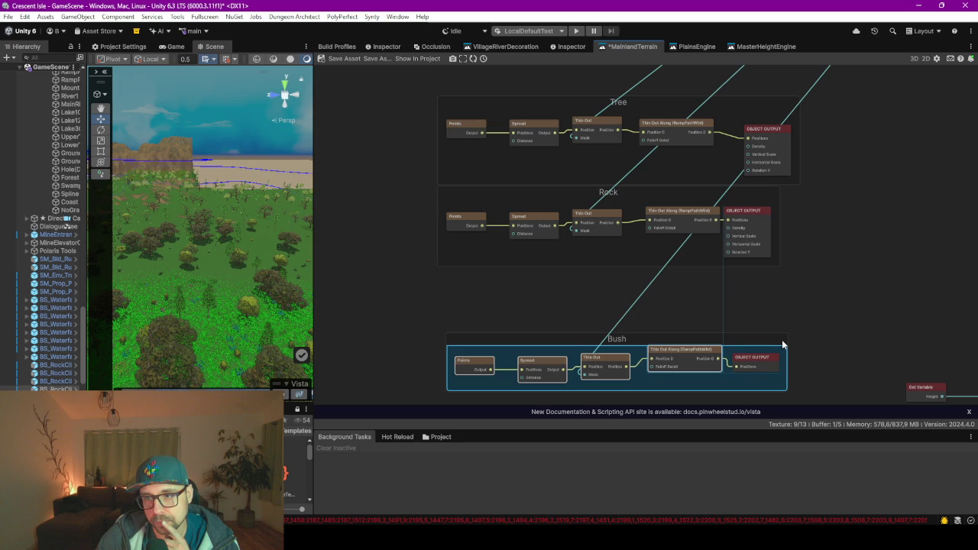
left_click(818, 289)
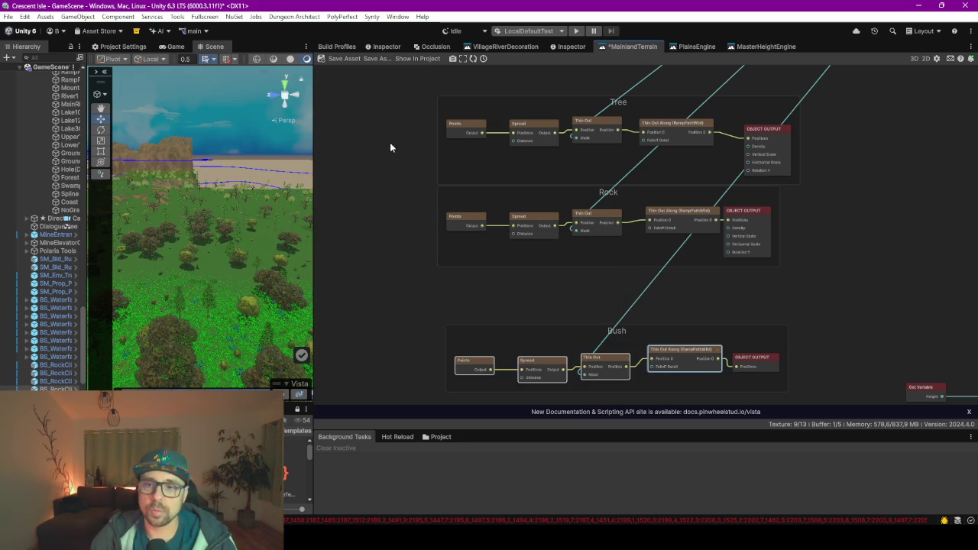
Widen the scene preview, make the asset browser taller and widen its folder contents area
mouse_move(314, 256)
left_mouse_down()
mouse_move(384, 255)
mouse_move(546, 222)
left_mouse_up()
left_click_drag(348, 407, 347, 198)
left_click_drag(268, 287, 171, 287)
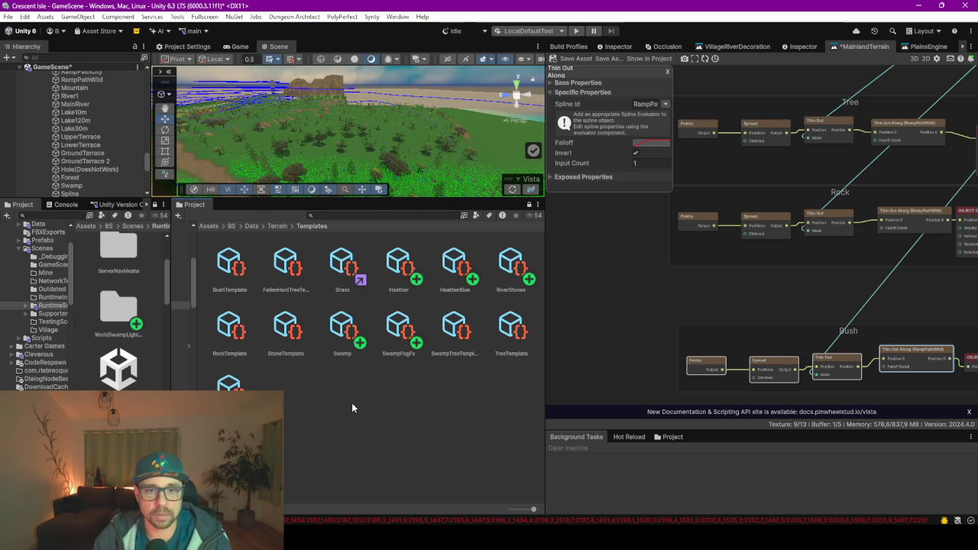
Go up to the Terrain folder and open the TerrainGraphs folder
left_click(277, 225)
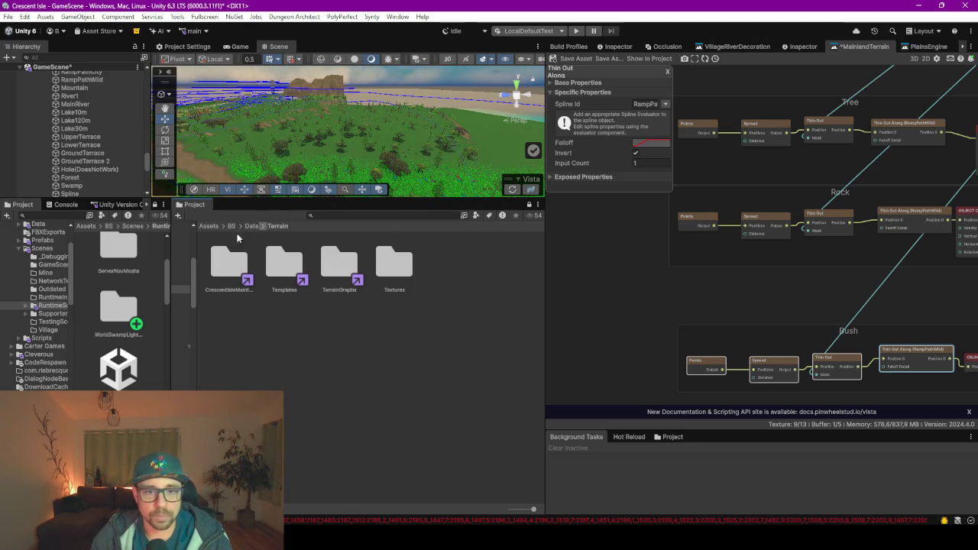
double_click(344, 271)
scroll(352, 403, "down", 1)
Create a new Vista Terrain Graph asset in TerrainGraphs and name it PlainsDetails
right_click(357, 428)
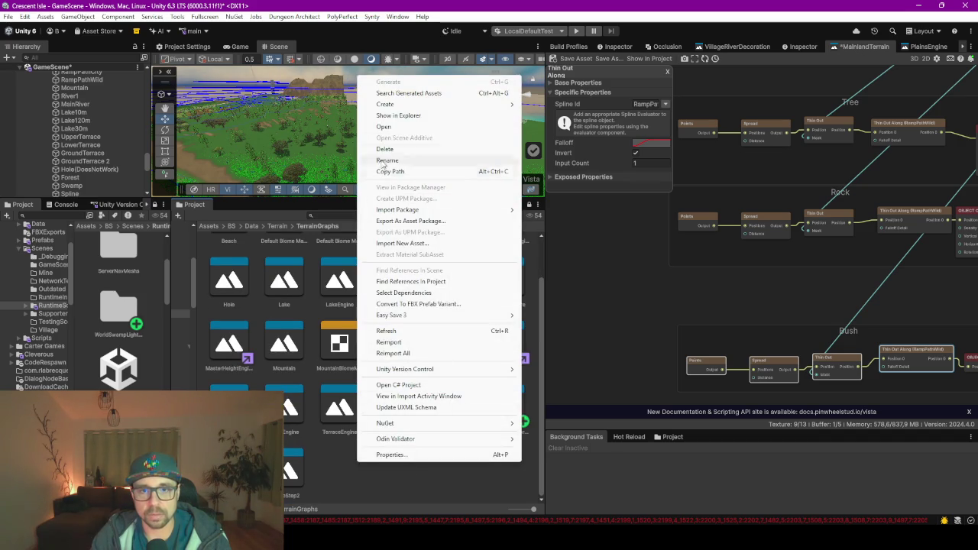
mouse_move(407, 107)
mouse_move(573, 32)
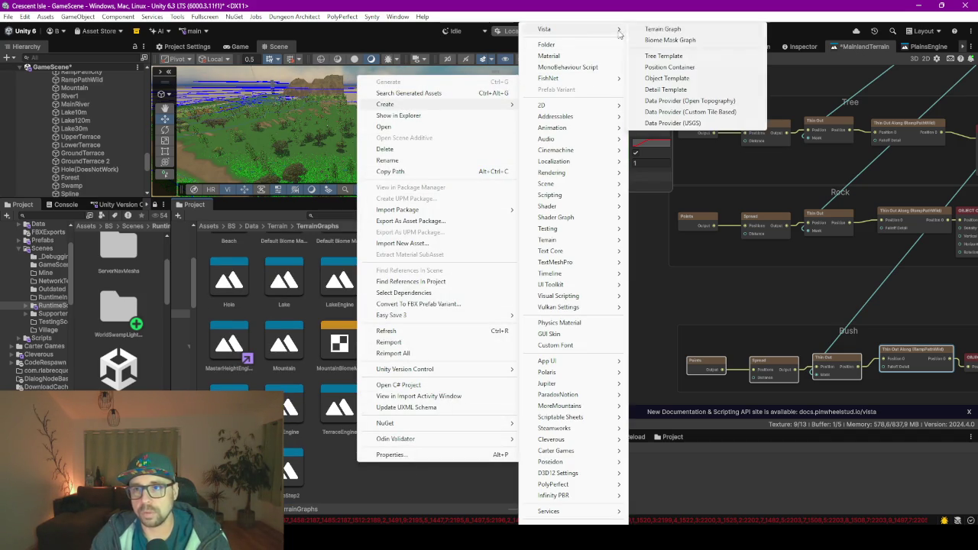
left_click(677, 29)
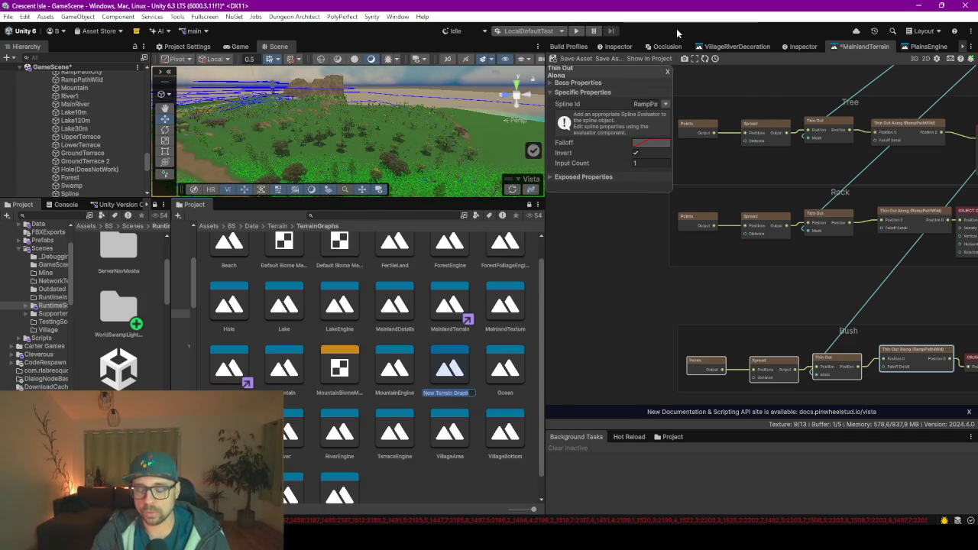
type("Plains")
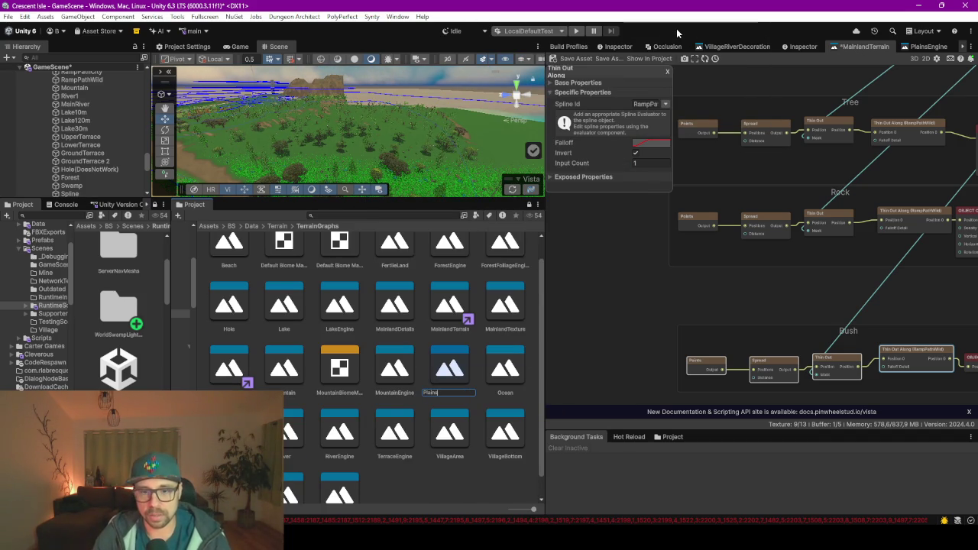
type("D")
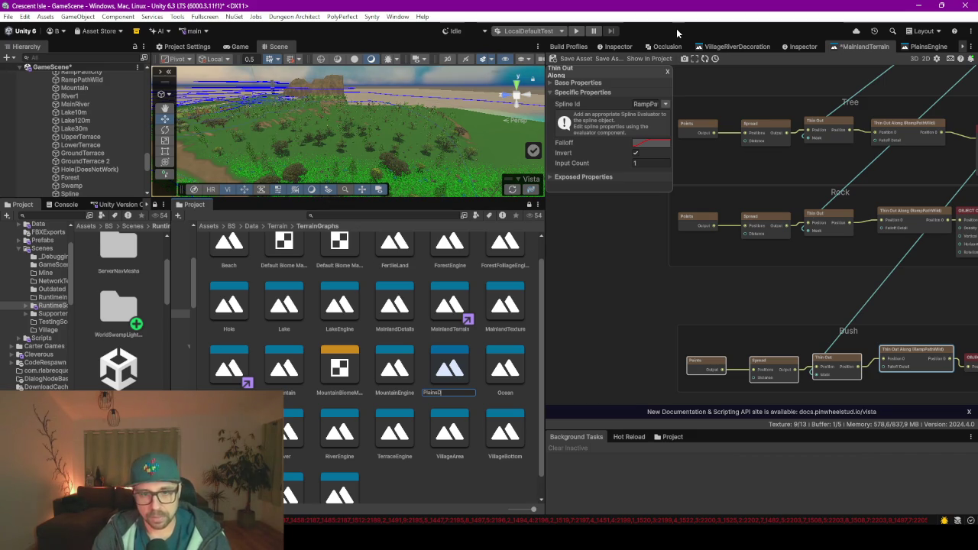
type("etails")
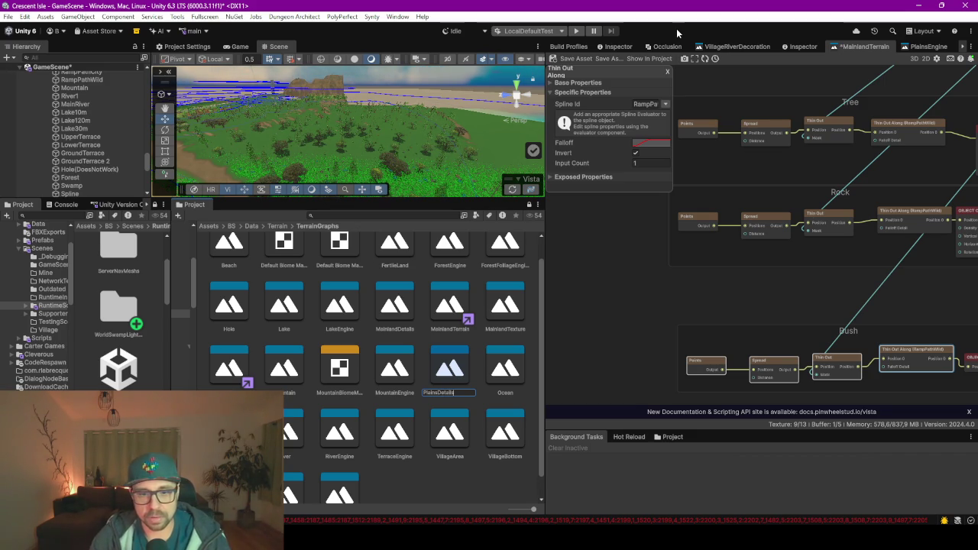
key("Return")
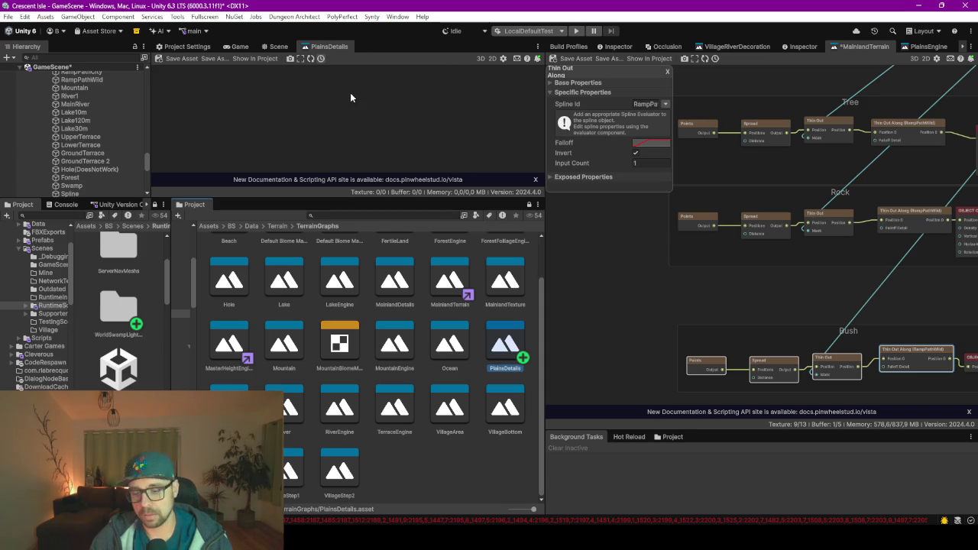
key("F9")
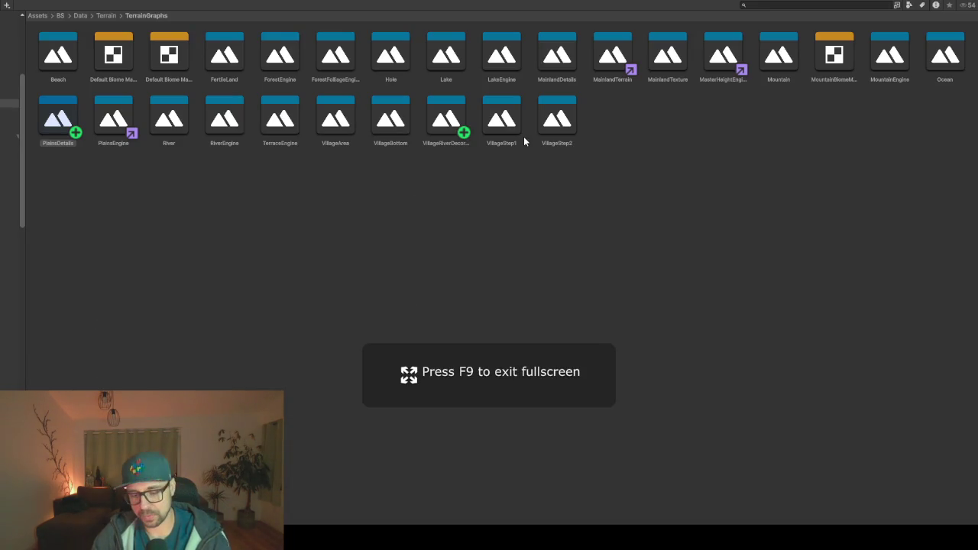
Maximise the PlainsDetails graph, add a Graph Input named Height, and move it left
key("F9")
key("F9")
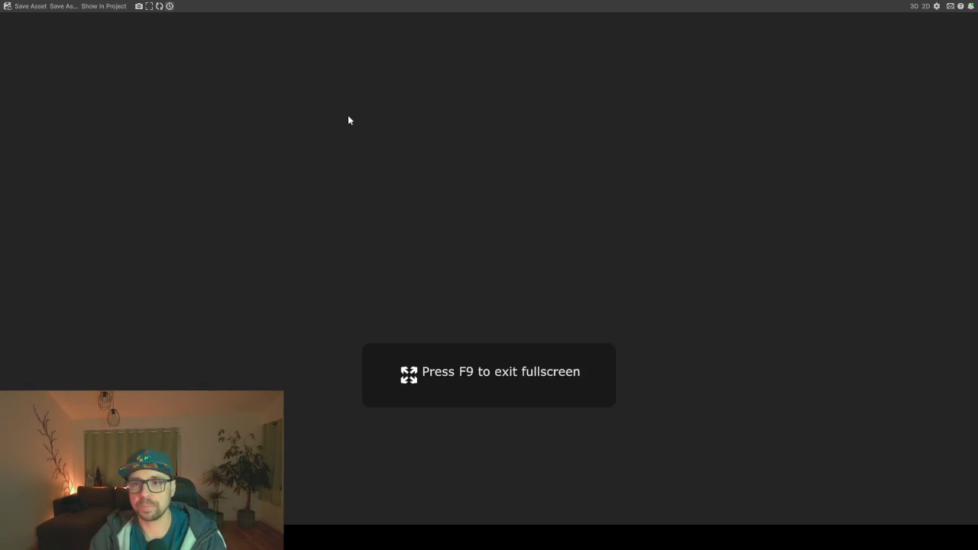
key("space")
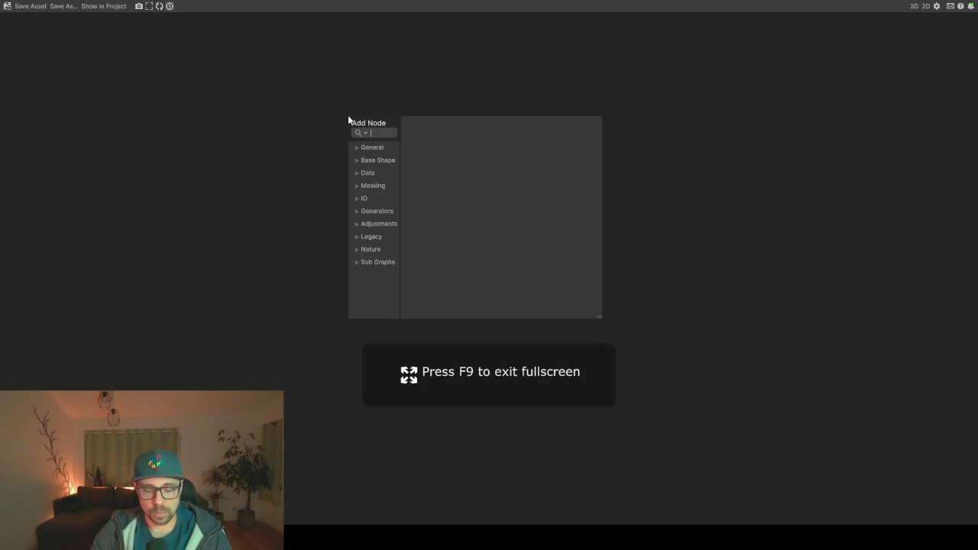
type("input")
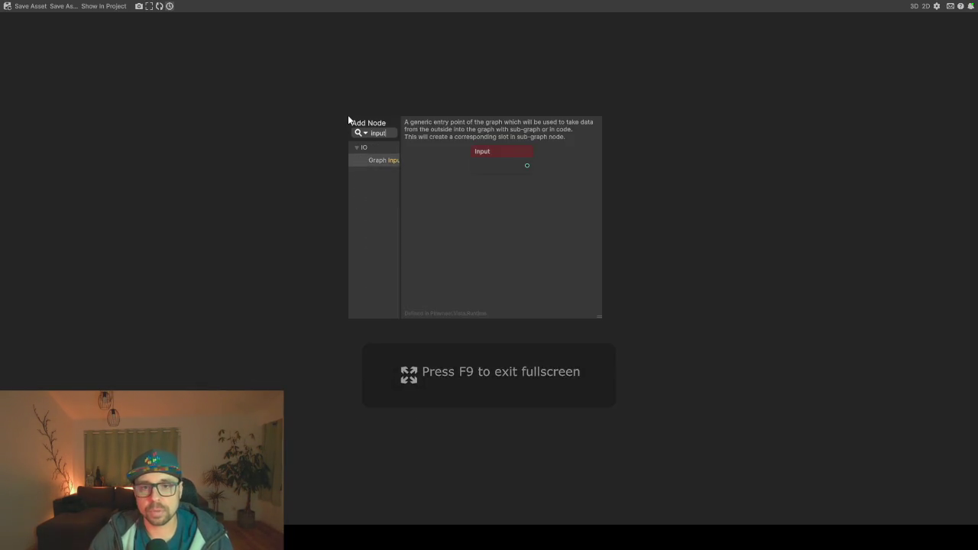
key("Return")
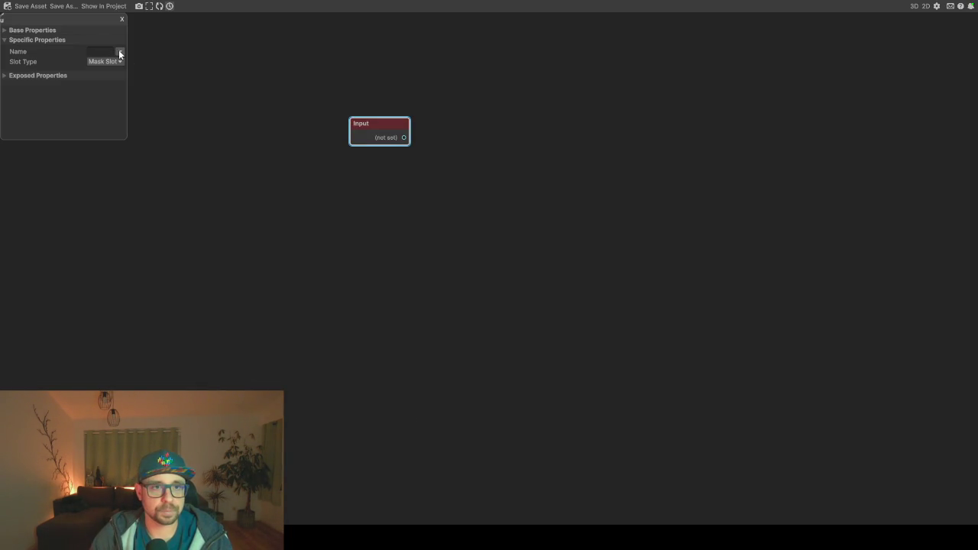
left_click(105, 52)
type("Height")
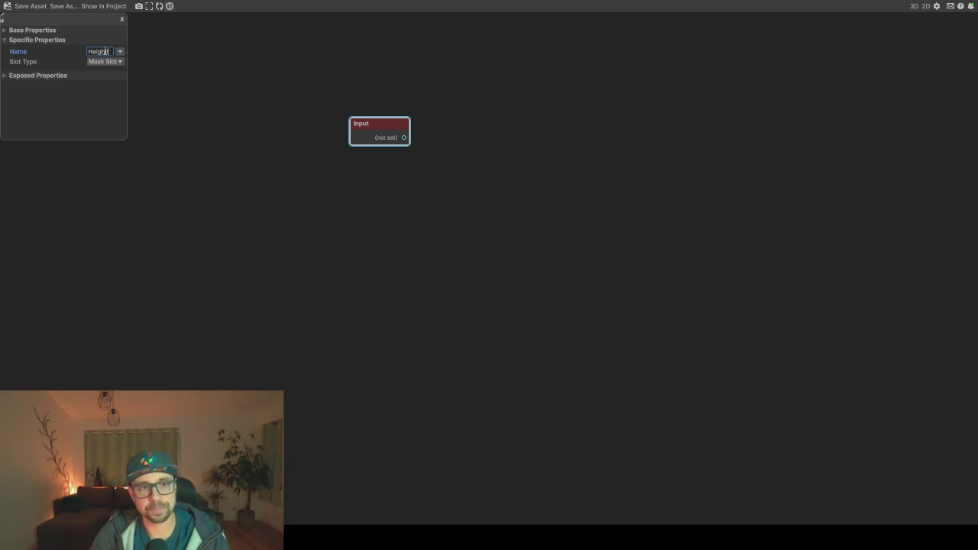
key("Return")
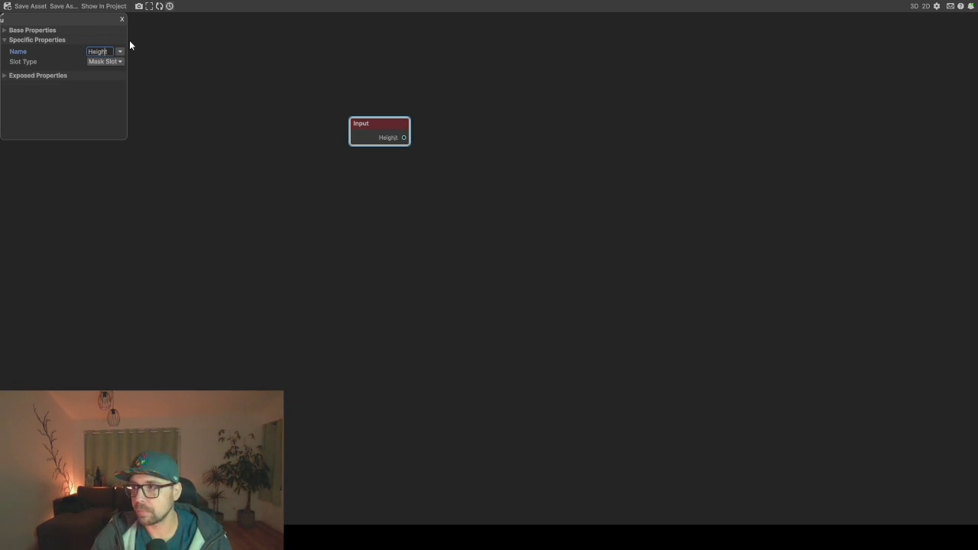
left_click(256, 121)
left_click_drag(354, 125, 163, 166)
left_click(382, 122)
left_click_drag(383, 122, 321, 168)
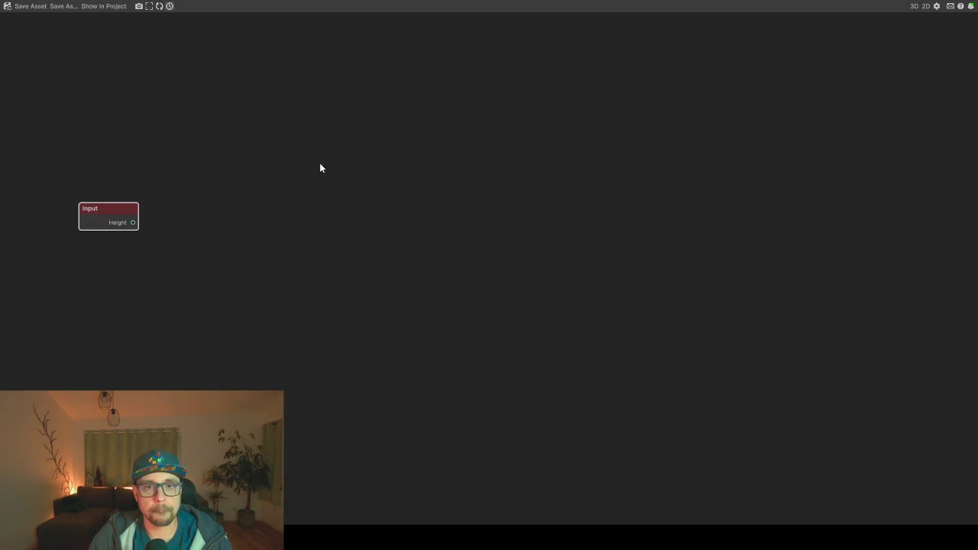
key("space")
Add a Points node at the top left, widening its properties to show the spacing values
type("points")
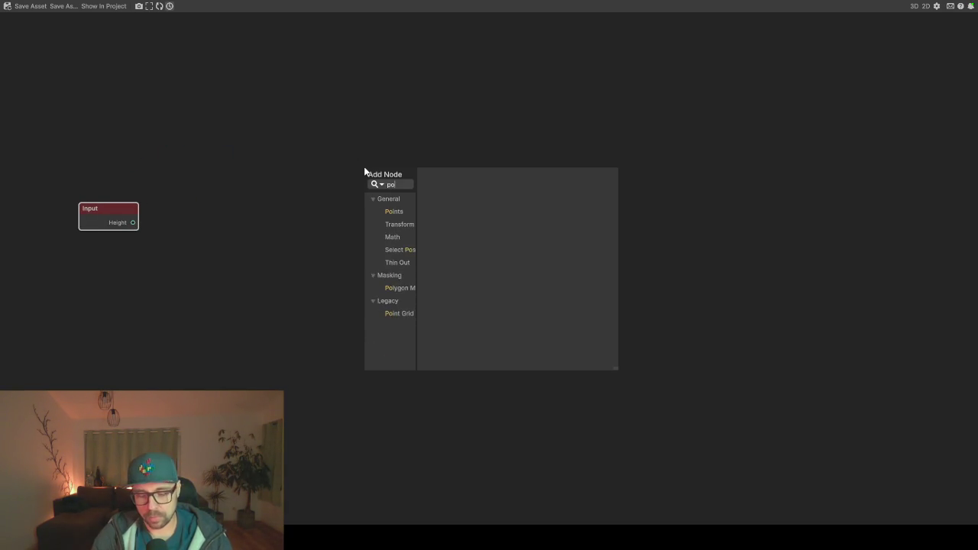
key("Return")
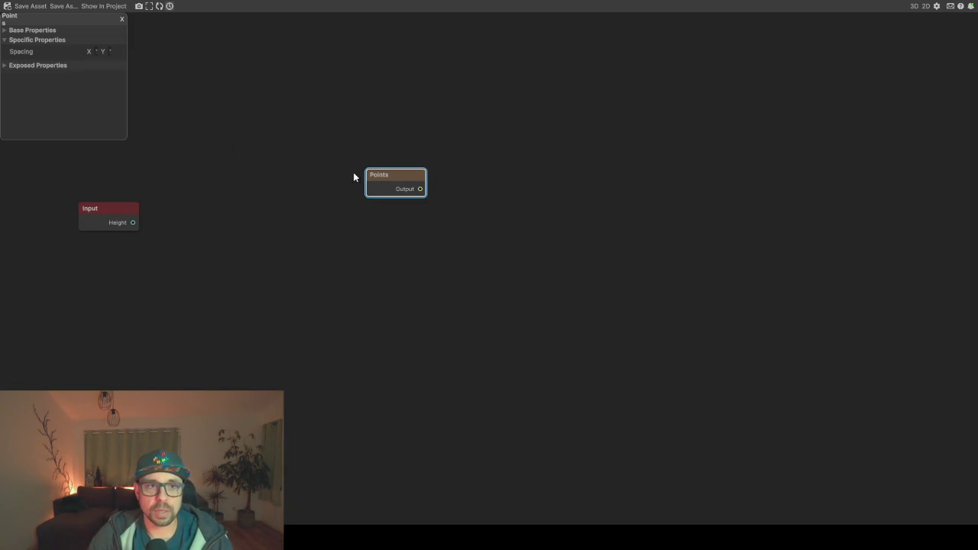
left_click_drag(395, 182, 247, 128)
left_click_drag(127, 83, 180, 82)
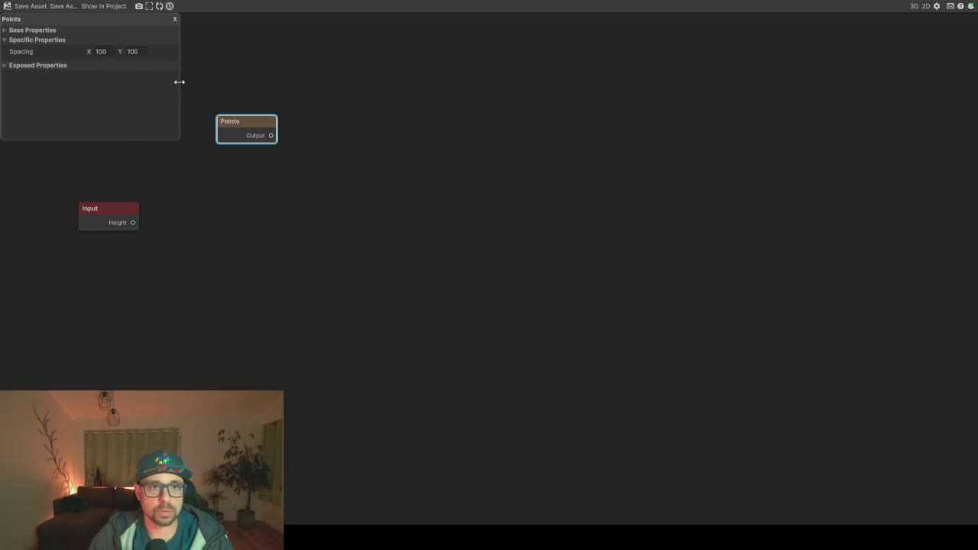
left_click_drag(245, 120, 190, 111)
left_click(284, 130)
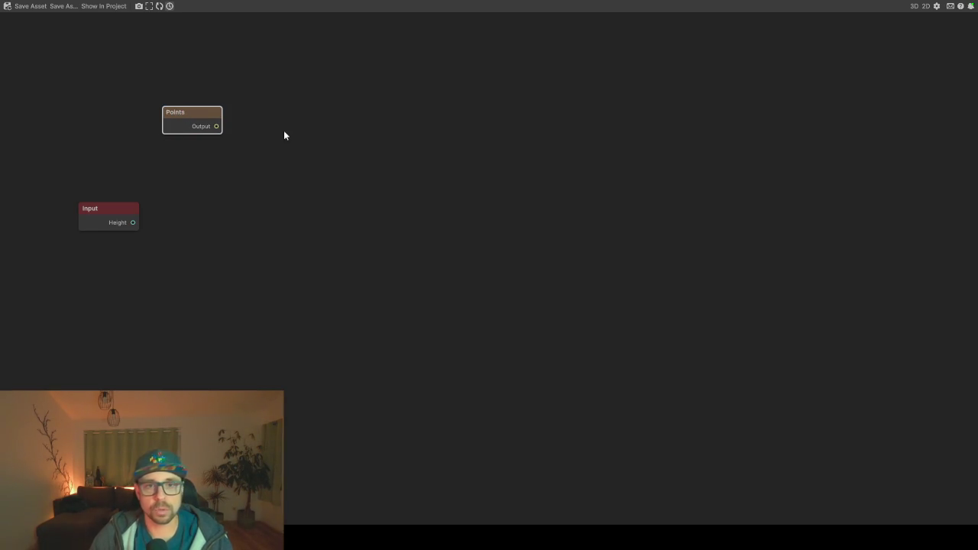
Add a Spread node fed by the Points output, with Distance 1
key("space")
type("spr")
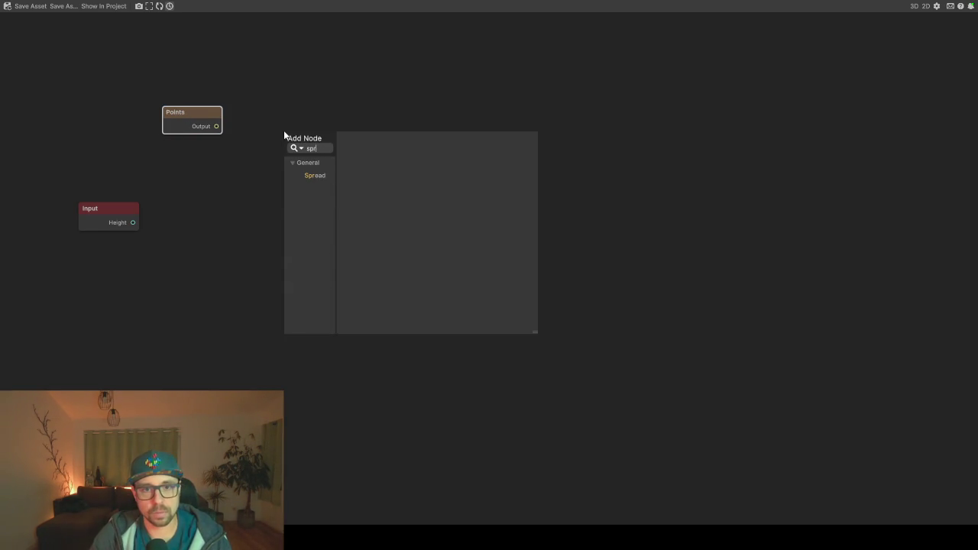
key("Down")
key("Return")
left_click_drag(310, 138, 310, 120)
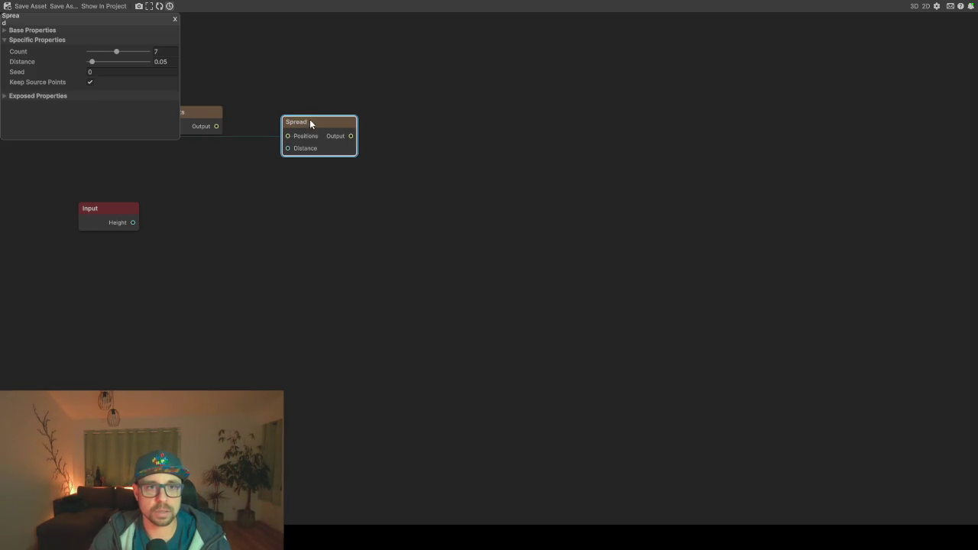
left_click_drag(216, 126, 288, 136)
left_click(164, 61)
type("1")
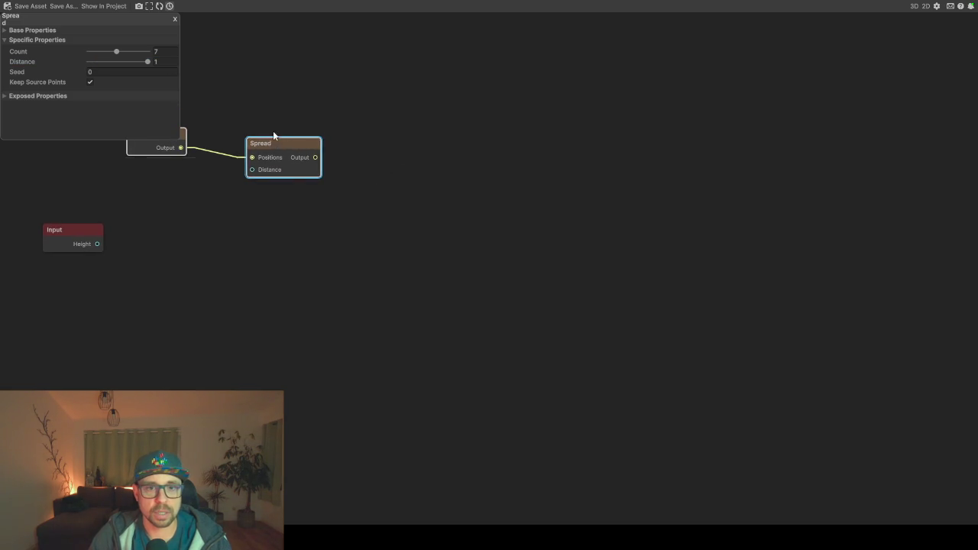
left_click_drag(272, 135, 318, 133)
Add a Thin Out node beside Spread, with Spread Output wired into its Position
right_click(258, 198)
type("po")
key("Down")
key("Down")
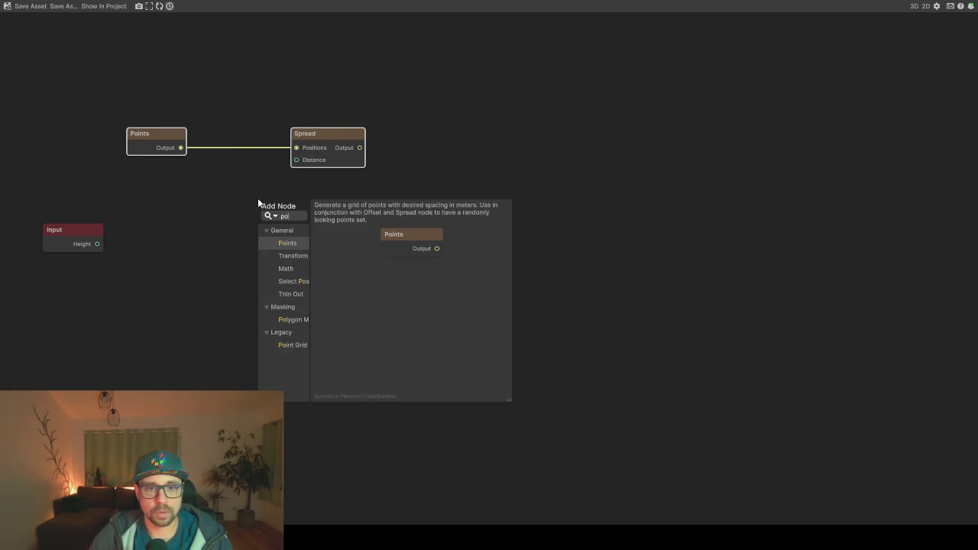
key("Escape")
left_click_drag(474, 239, 375, 217)
right_click(364, 198)
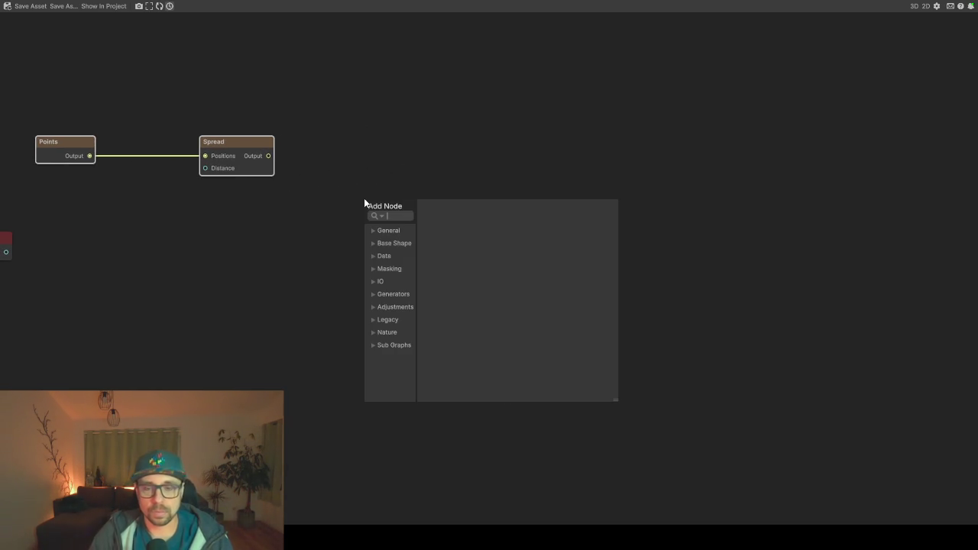
type("thin")
key("Down")
key("Down")
key("Down")
key("Return")
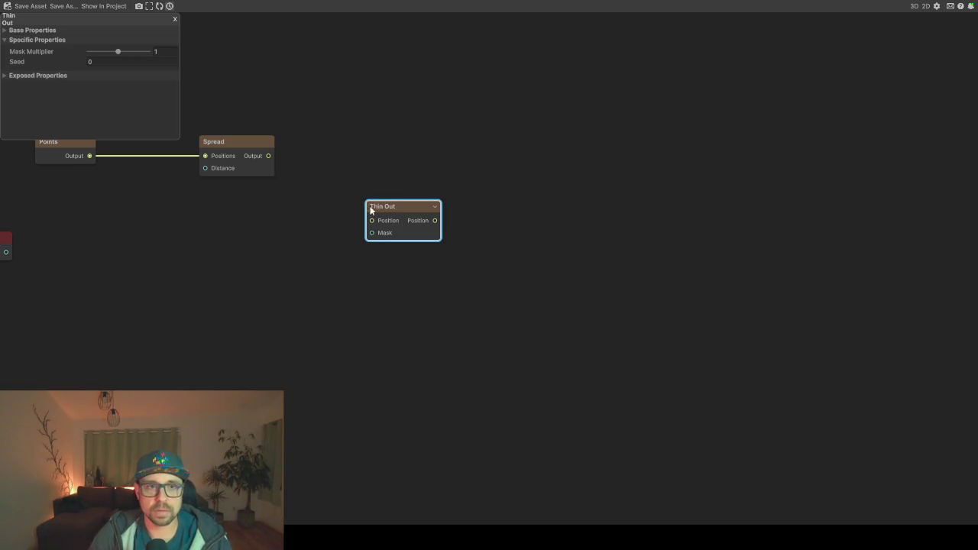
left_click_drag(386, 201, 360, 139)
left_click_drag(269, 156, 345, 156)
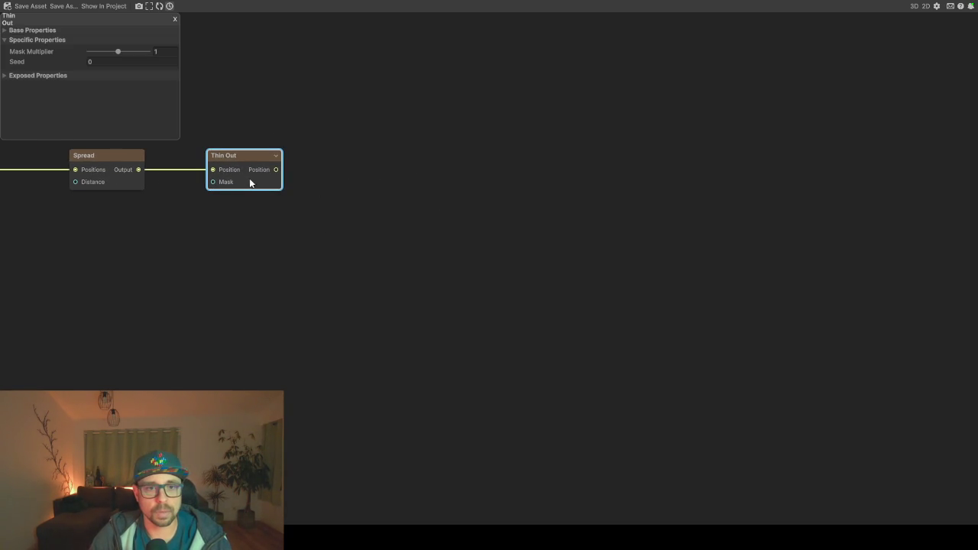
left_click(383, 206)
key("space")
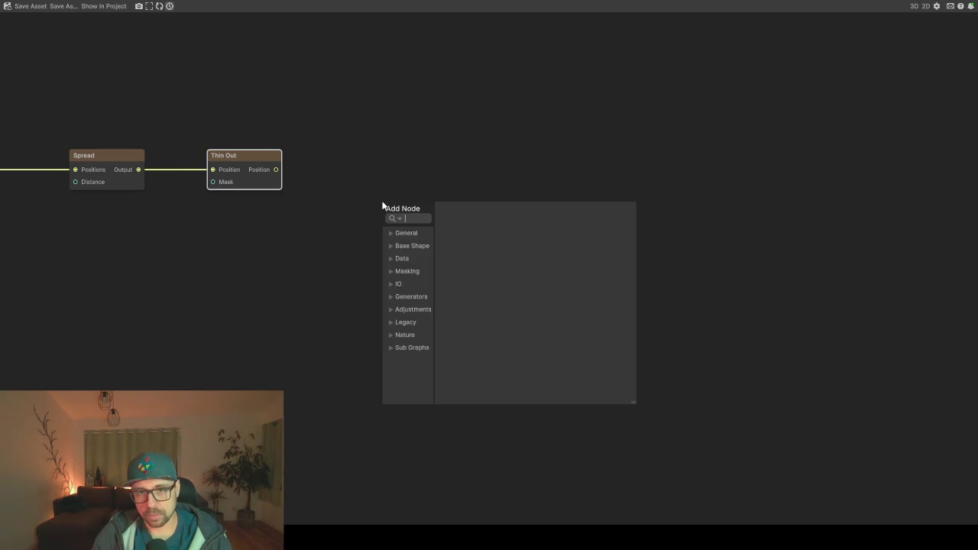
Browse the Tree, Object and Detail Instance Output options from Thin Out's wire without adding one
key("Escape")
mouse_move(289, 177)
left_mouse_down()
mouse_move(322, 167)
mouse_move(305, 169)
mouse_move(452, 169)
left_mouse_up()
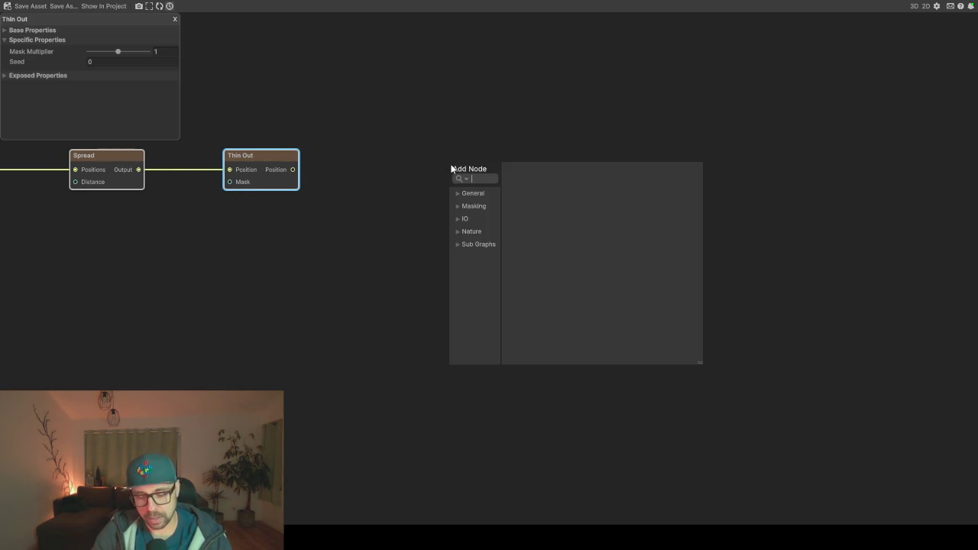
type("out")
key("Down")
key("Down")
key("Down")
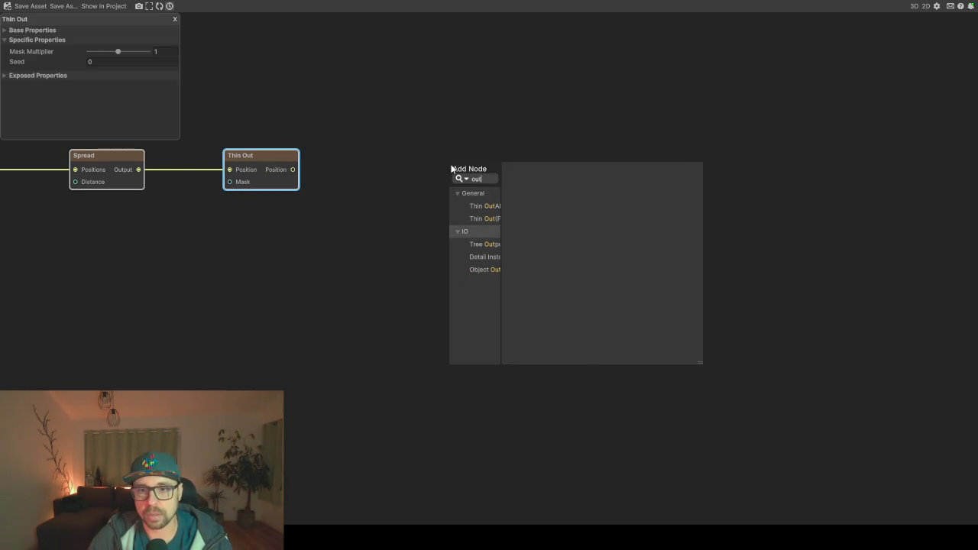
key("Down")
key("Down")
key("Up")
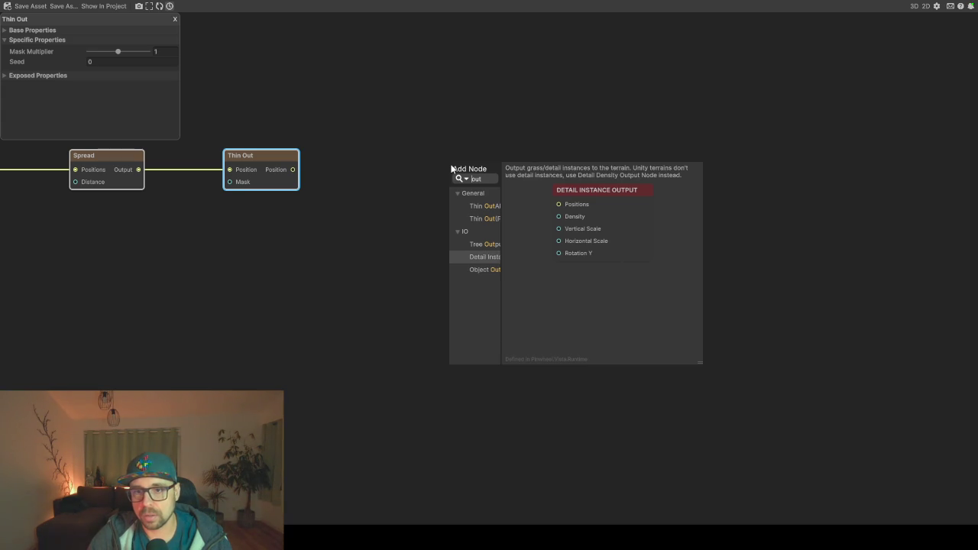
key("Escape")
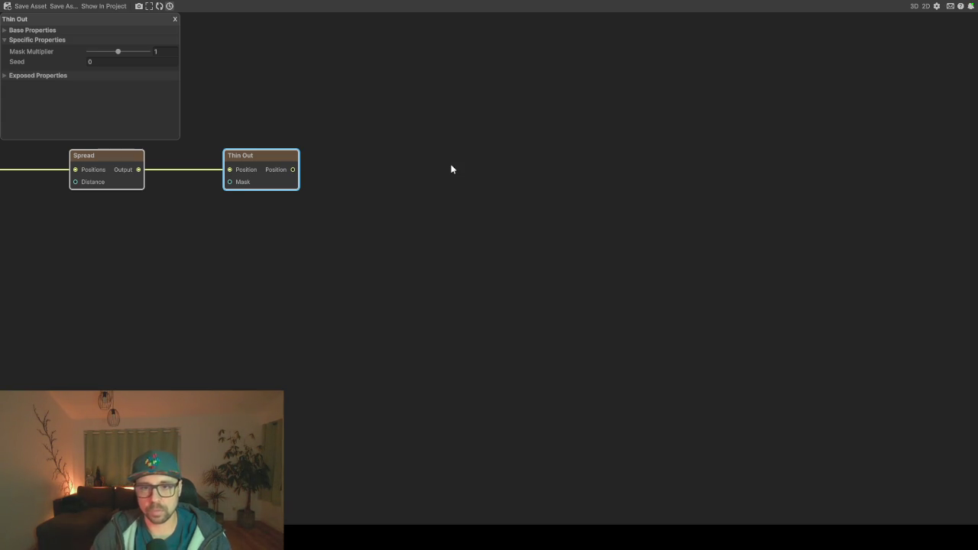
Add a Graph Output set to Buffer Slot, fed by Thin Out Position and named Tree
left_click(451, 169)
key("space")
type("out")
key("Down")
key("Down")
key("Down")
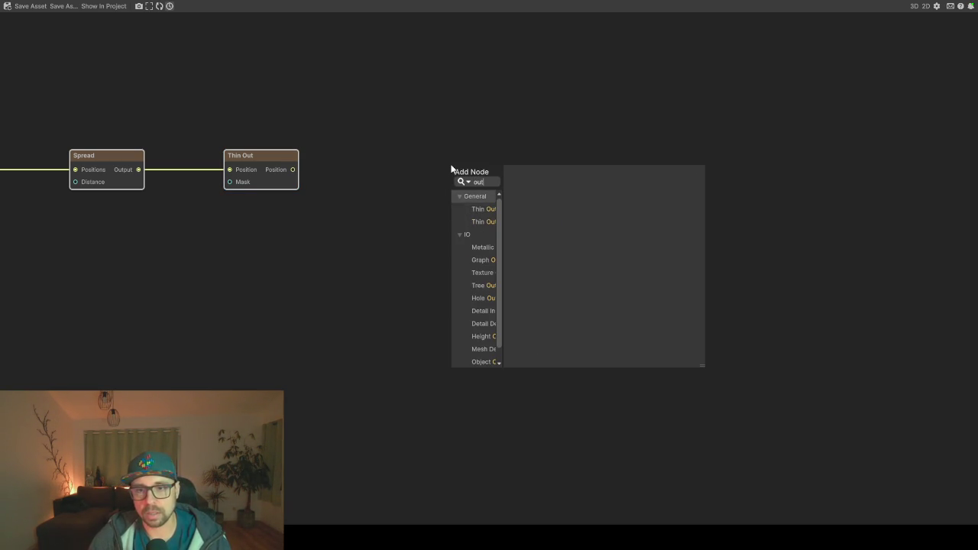
key("Return")
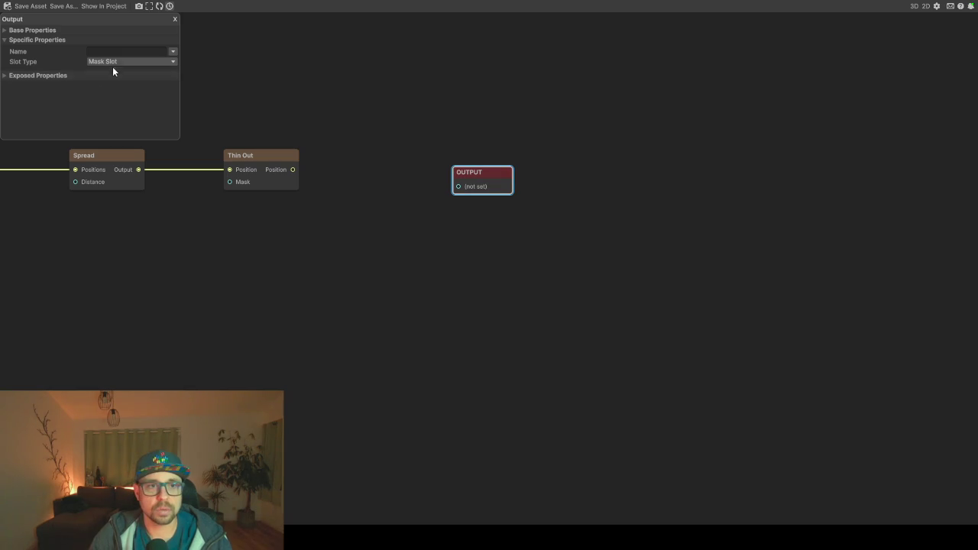
left_click(114, 62)
left_click(135, 74)
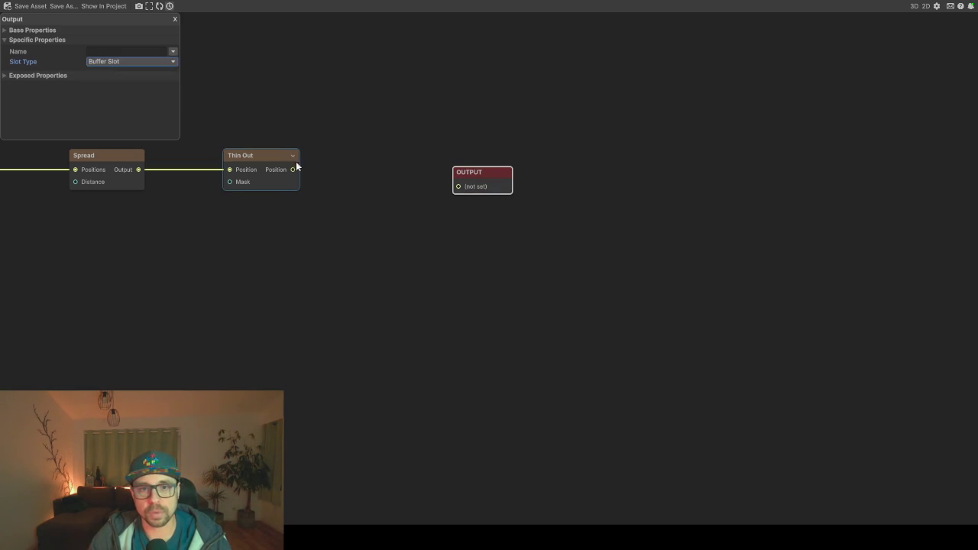
mouse_move(293, 169)
left_mouse_down()
mouse_move(469, 188)
mouse_move(459, 169)
left_mouse_up()
left_click(150, 53)
type("Tr")
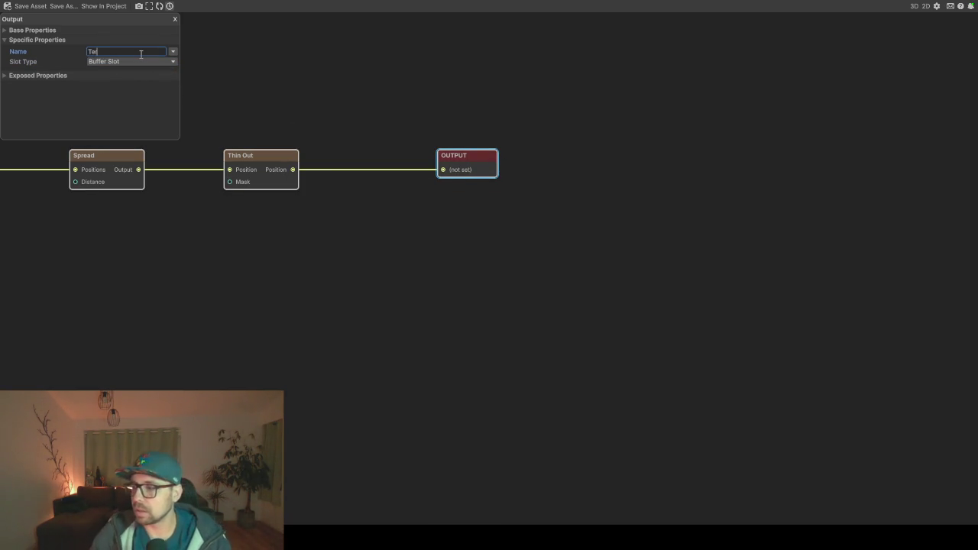
type("e")
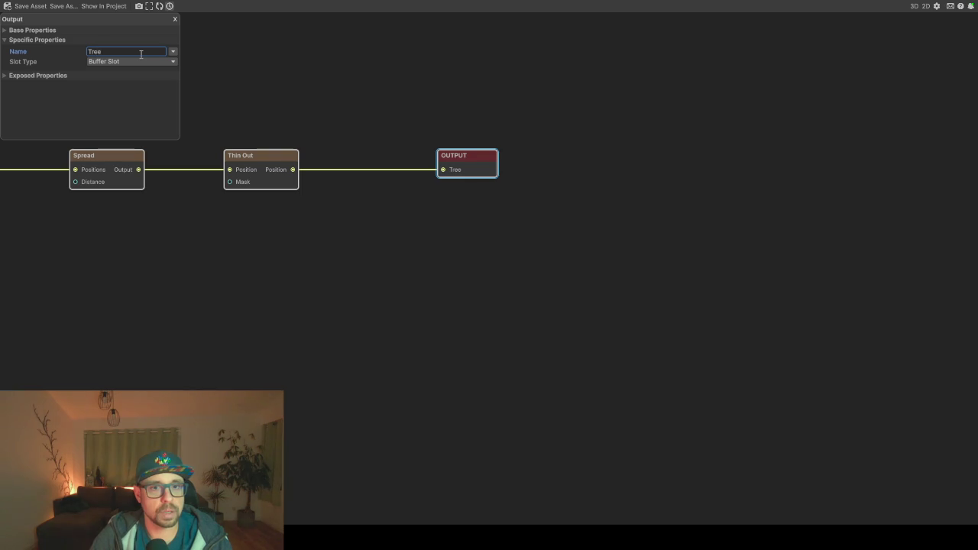
Search 'add' from Thin Out's wire and preview Append, then cancel without adding it
left_click_drag(293, 169, 373, 222)
type("add")
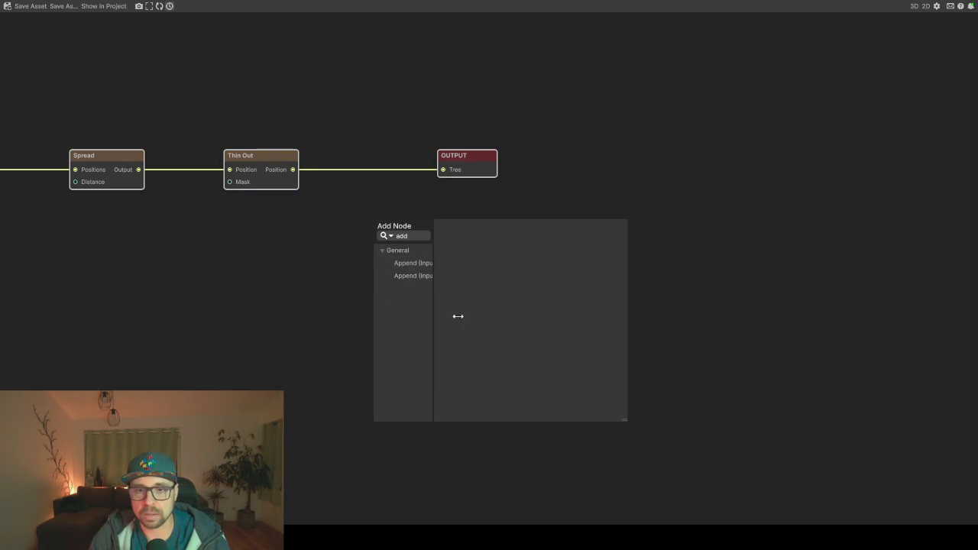
left_click(418, 263)
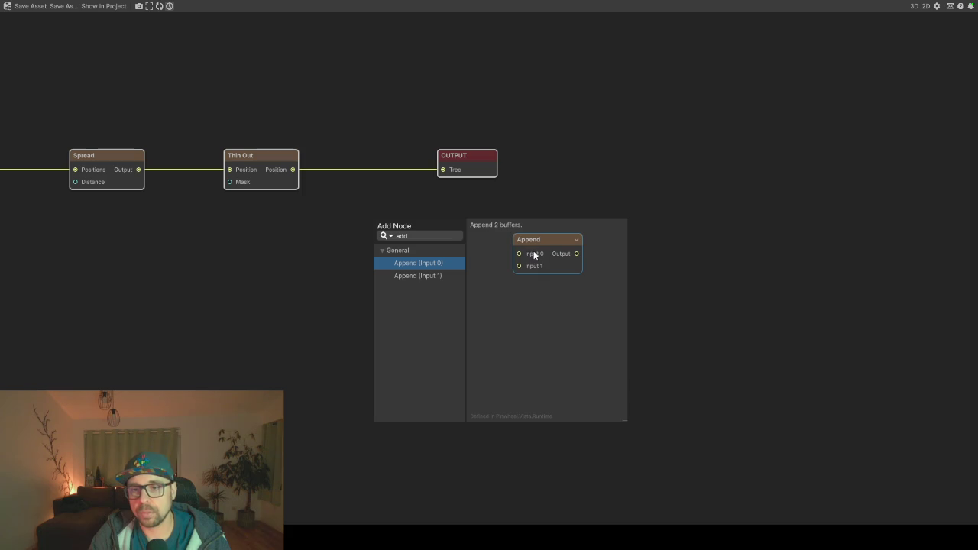
key("Escape")
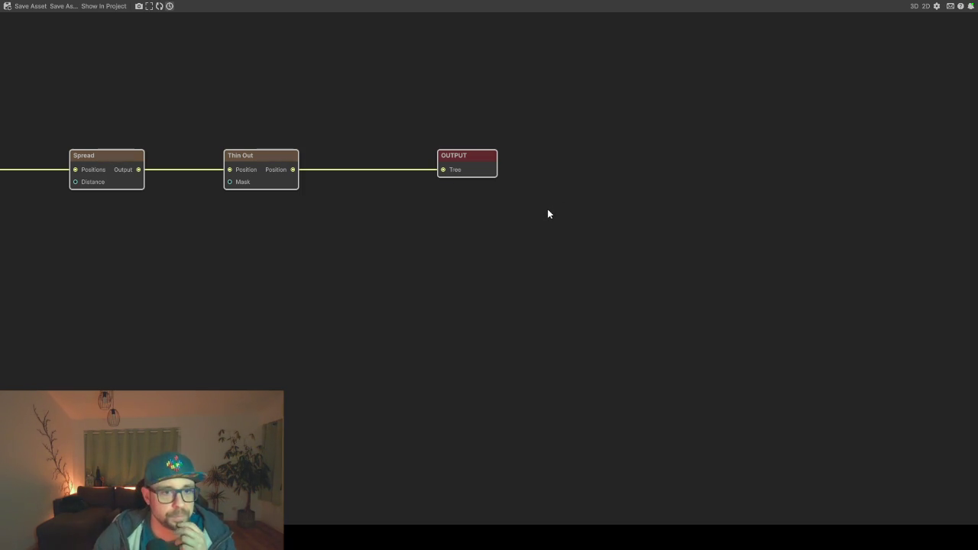
Shift the Height Input slightly left and add a Slope Mask wired to it
scroll(273, 253, "down", 5)
left_click_drag(273, 253, 339, 246)
scroll(284, 245, "up", 4)
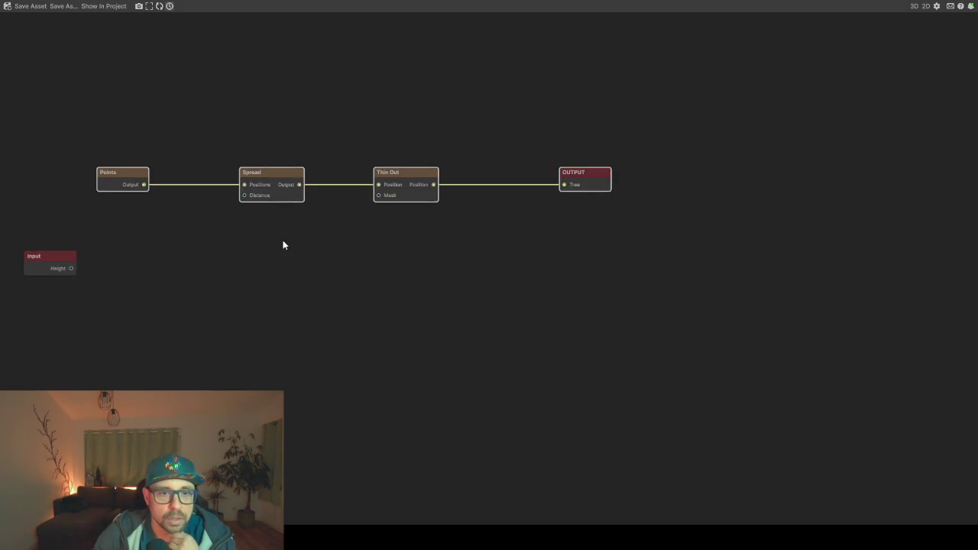
left_click_drag(135, 262, 195, 264)
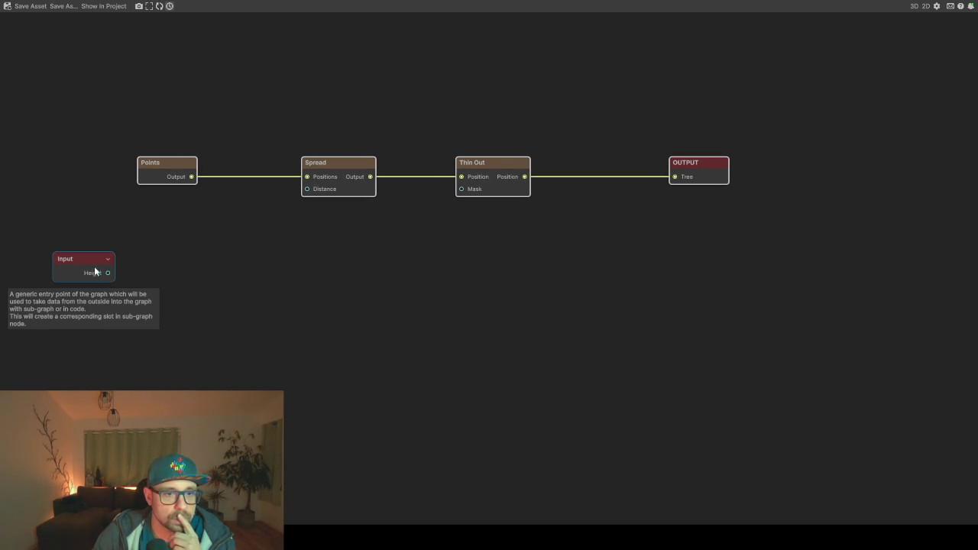
left_click_drag(92, 268, 71, 265)
left_click_drag(166, 277, 227, 271)
key("space")
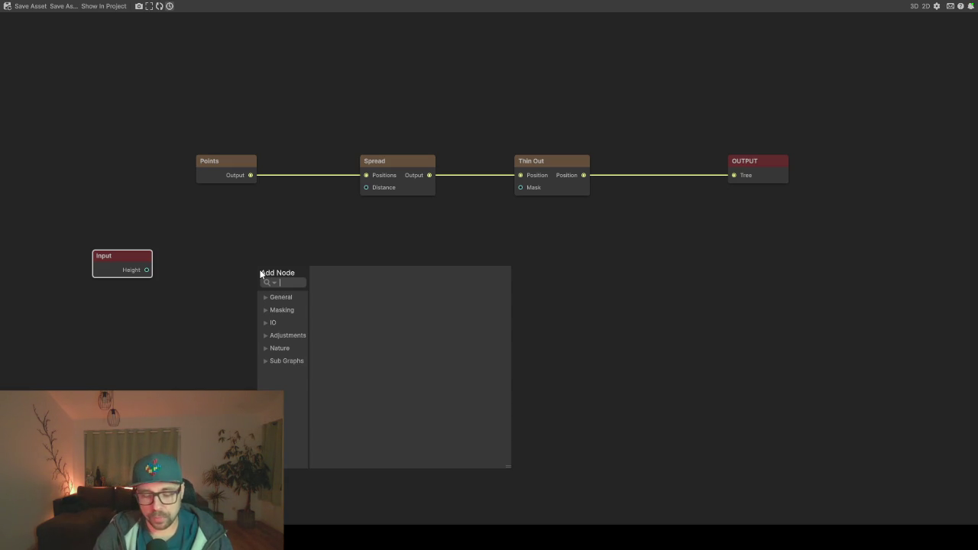
type("slo")
key("Down")
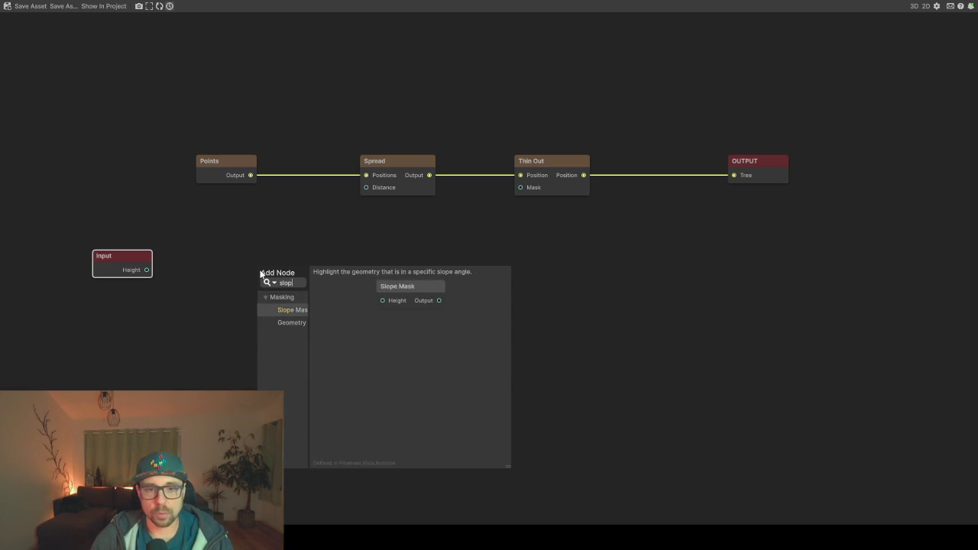
key("Return")
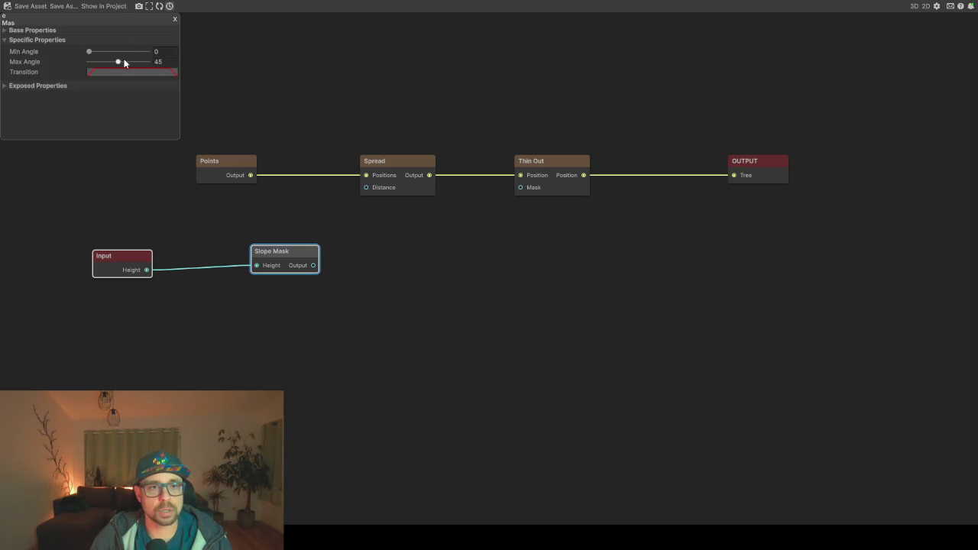
Set the Slope Mask Max Angle to 30 and raise its transition curve's first key to 1
left_click(173, 61)
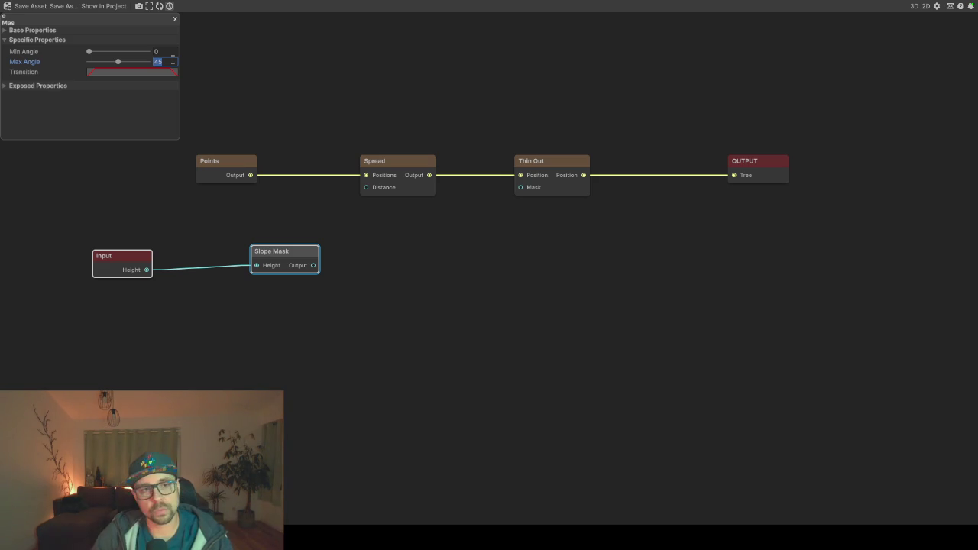
type("30")
left_click(95, 73)
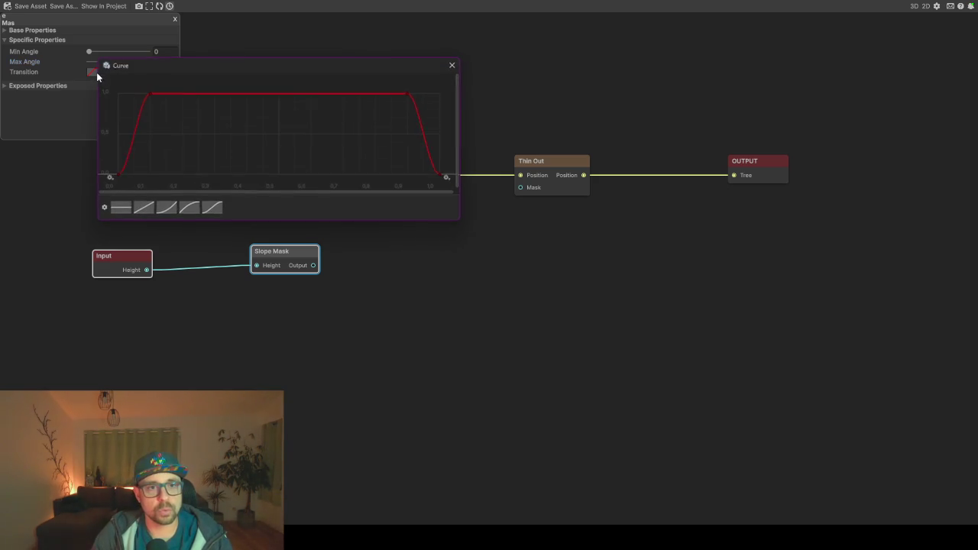
left_click_drag(109, 175, 92, 71)
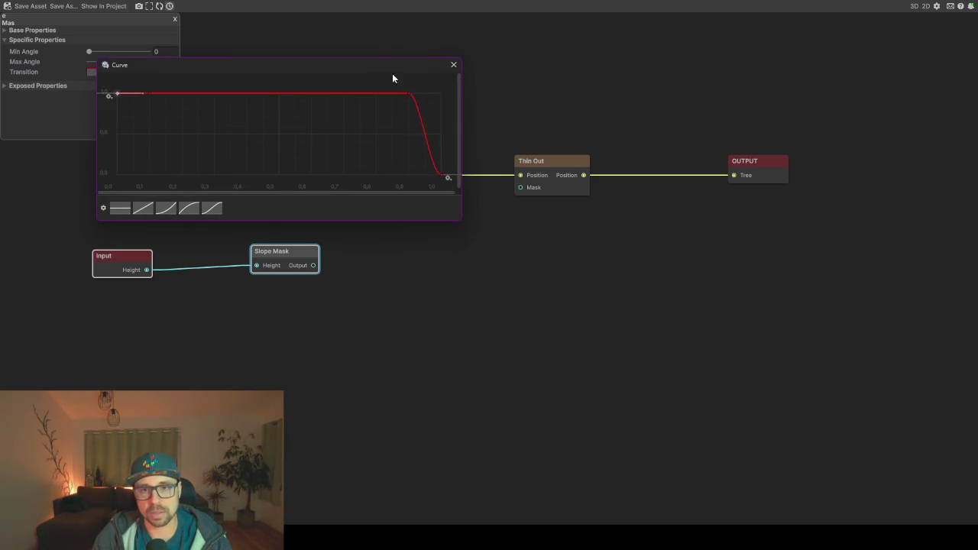
left_click(453, 65)
left_click_drag(282, 246, 257, 251)
Add a Geometry Mask by mistake and delete it
left_click(328, 275)
key("space")
type("height")
key("Down")
key("Down")
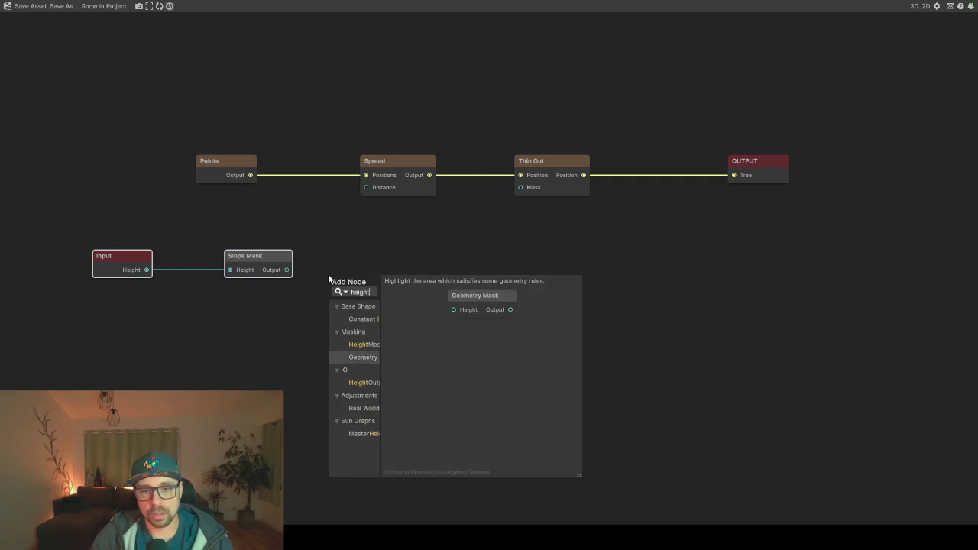
key("Return")
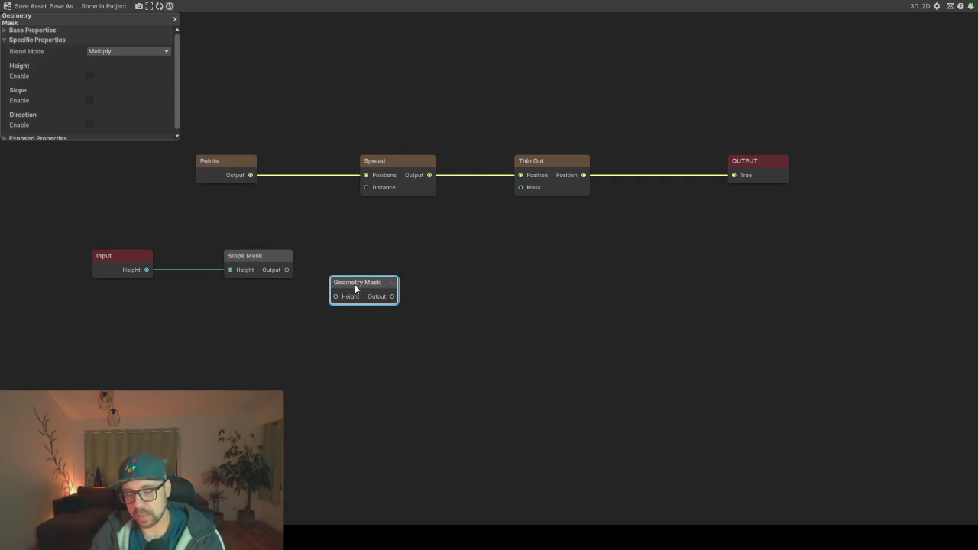
key("Delete")
Add a Height Mask beside the Slope Mask, fed by the Slope Mask output
key("space")
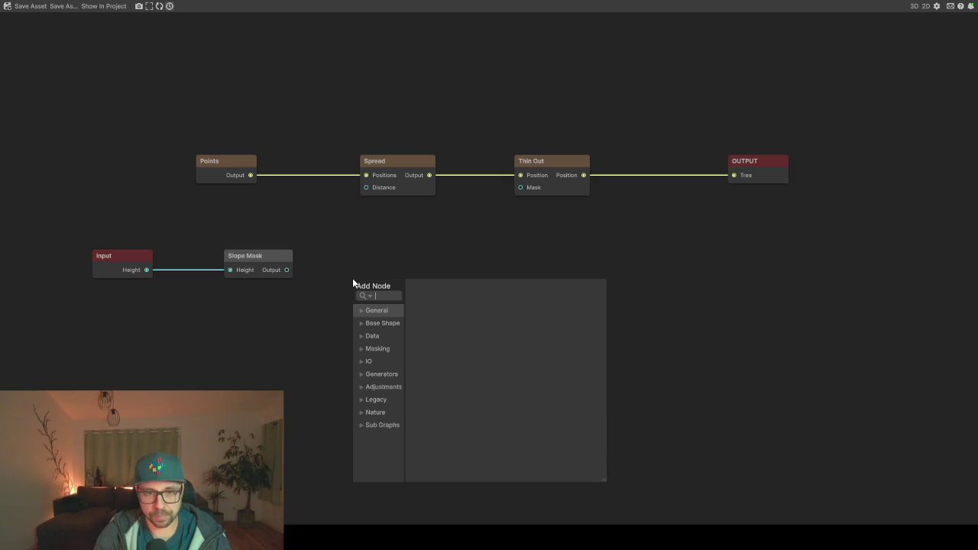
type("heigh")
key("Down")
key("Down")
key("Down")
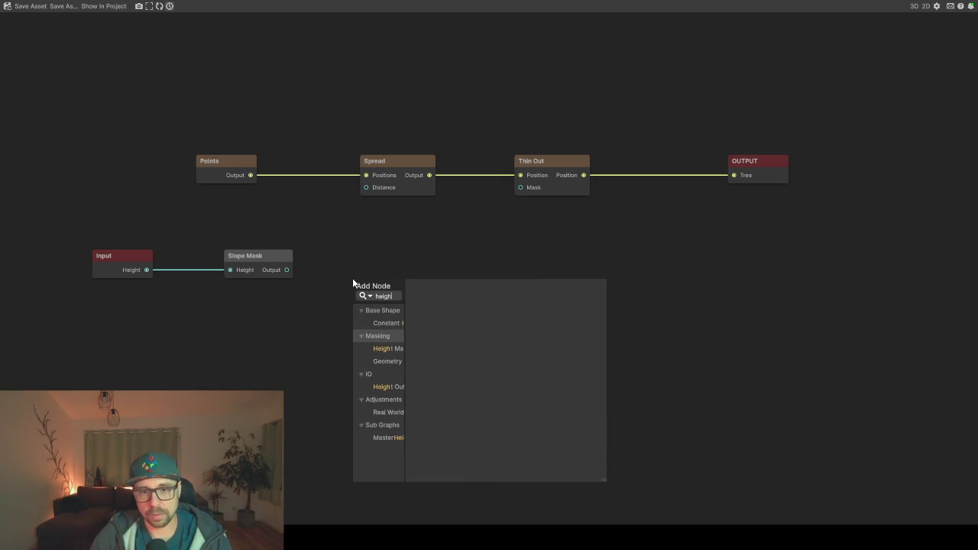
key("Return")
mouse_move(367, 286)
left_mouse_down()
mouse_move(338, 256)
mouse_move(331, 269)
left_mouse_up()
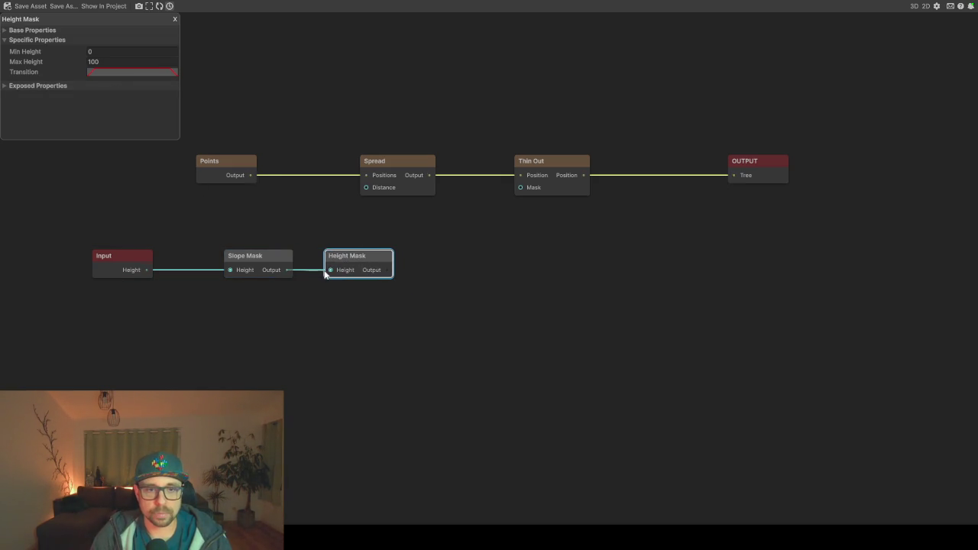
left_click(116, 62)
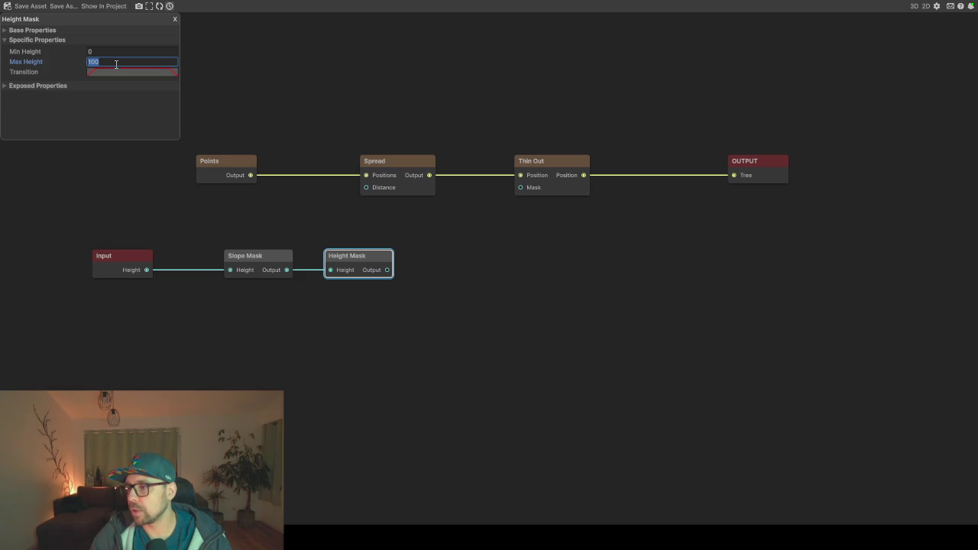
Limit the Height Mask to heights 22–80 at full starting strength and feed it into Thin Out
type("5")
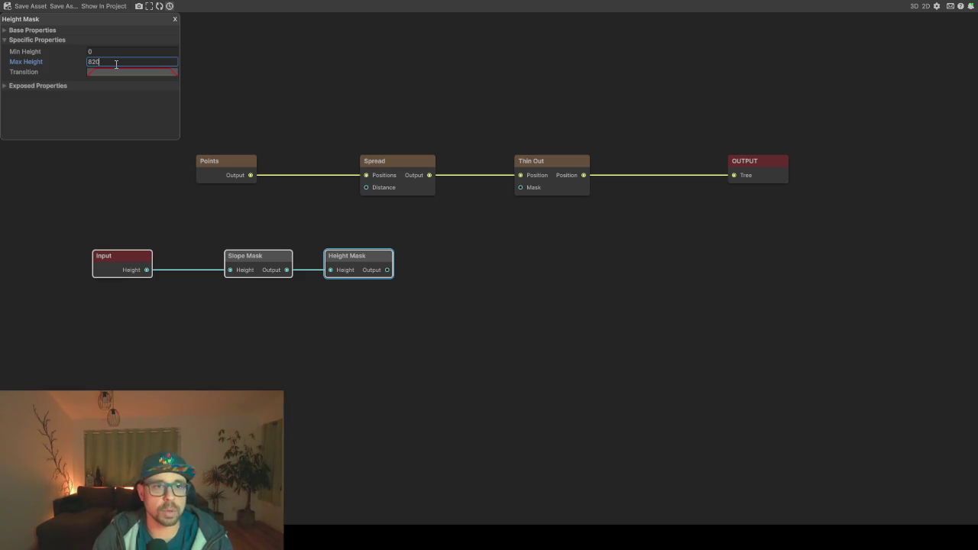
type("0")
left_click(121, 73)
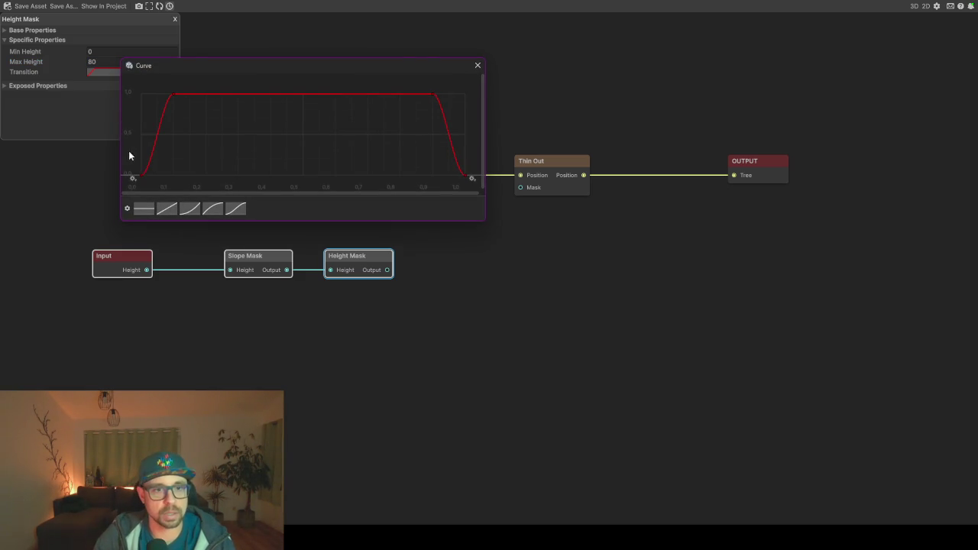
left_click_drag(141, 176, 115, 67)
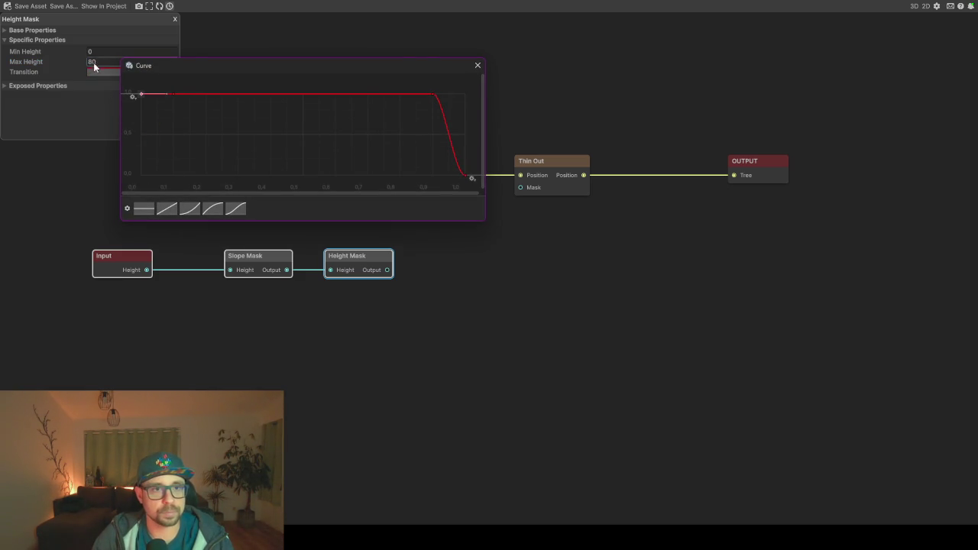
left_click(96, 52)
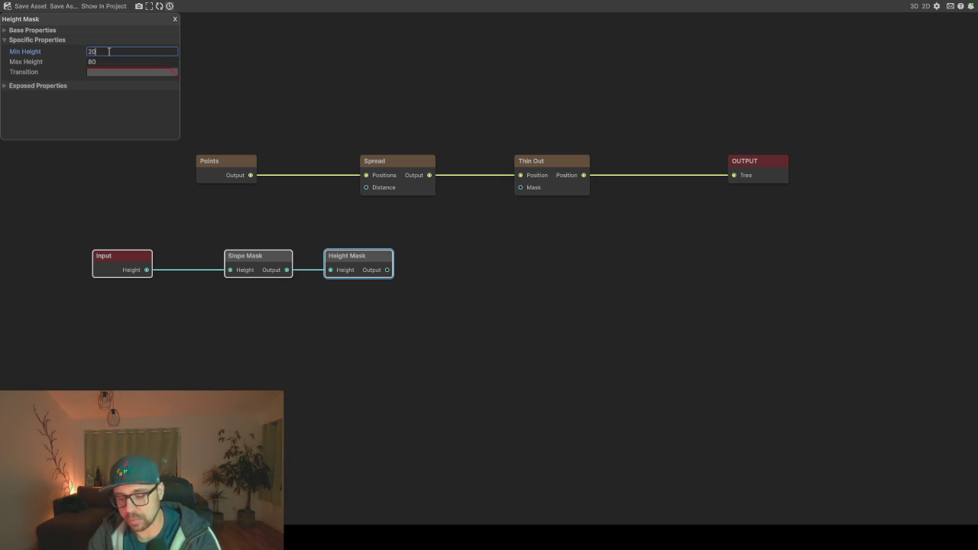
key("BackSpace")
left_click(175, 218)
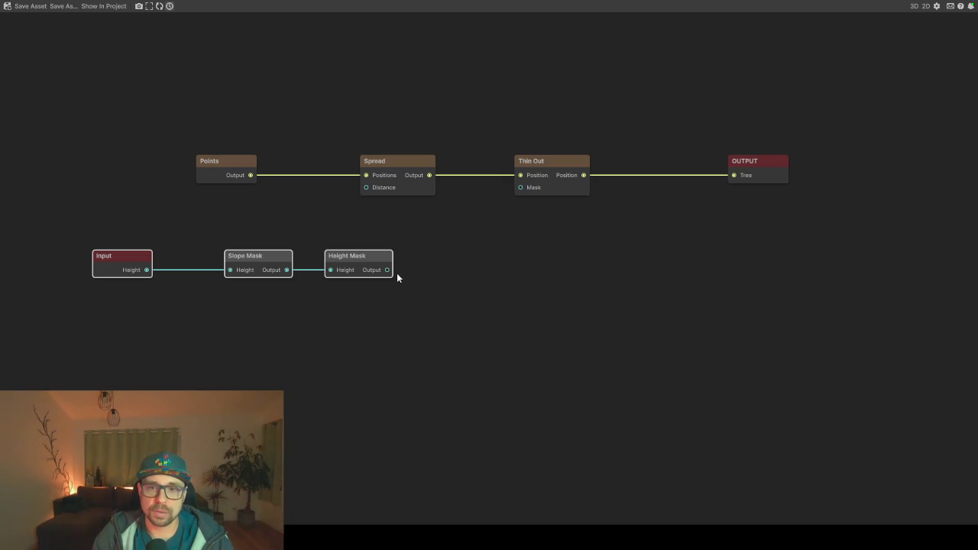
left_click_drag(388, 269, 521, 187)
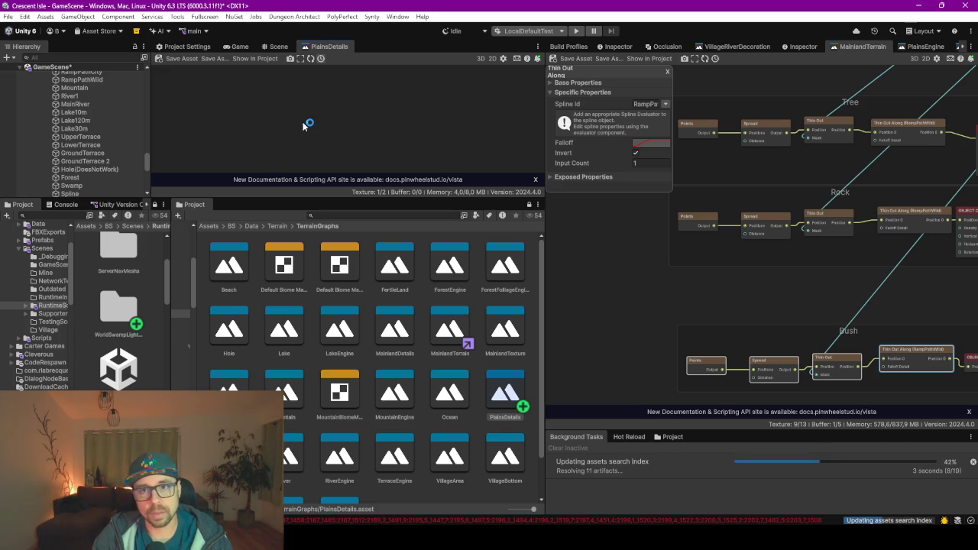
Zoom the graph view in and back out to review the node chains
scroll(364, 153, "up", 3)
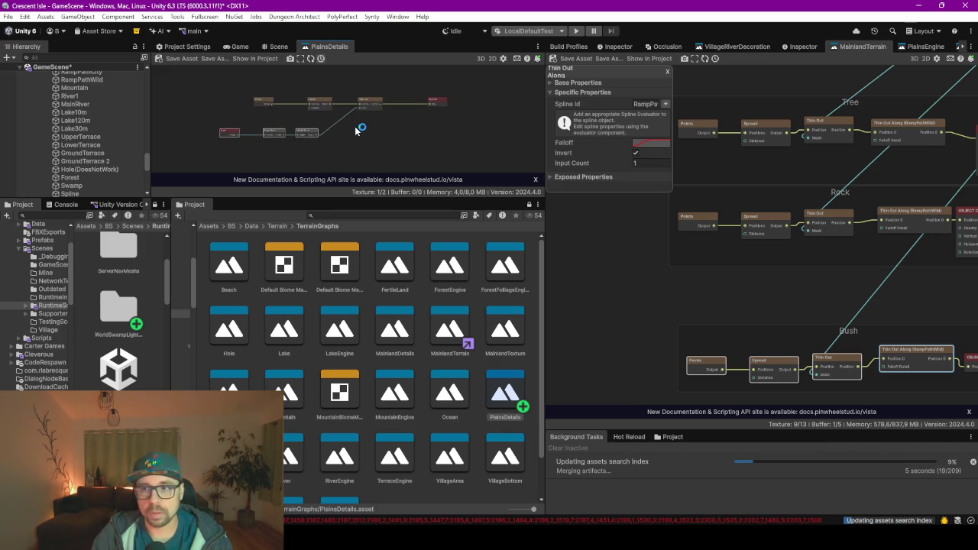
scroll(773, 277, "down", 5)
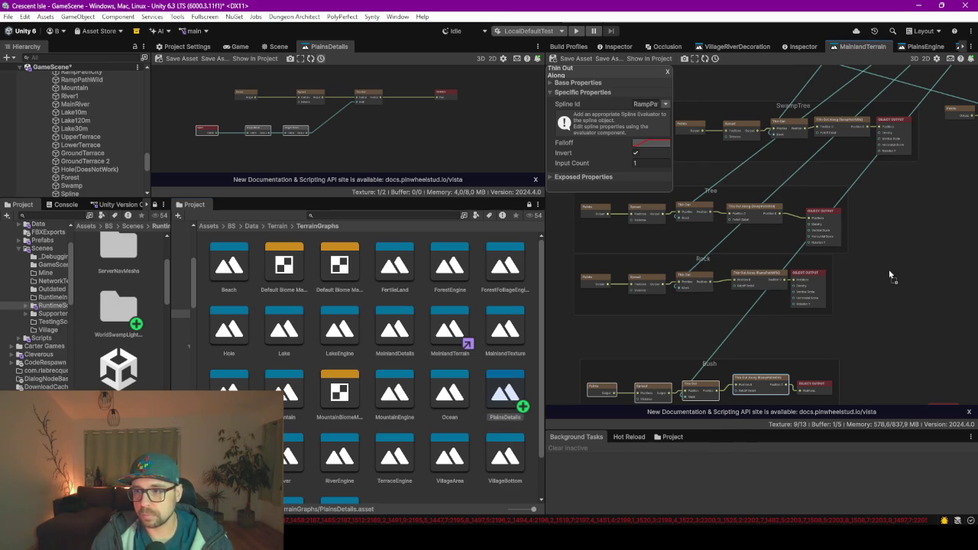
Drop PlainsDetails into MainlandTerrain as a sub graph node and move it up
left_click_drag(568, 221, 564, 221)
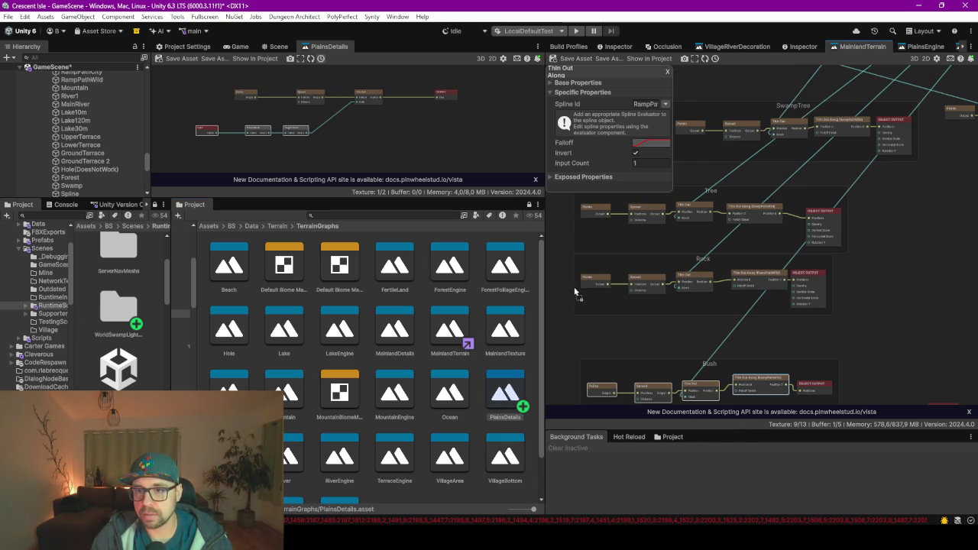
mouse_move(585, 311)
left_mouse_down()
mouse_move(715, 327)
mouse_move(790, 253)
left_mouse_up()
left_click_drag(732, 244, 708, 165)
scroll(626, 252, "down", 3)
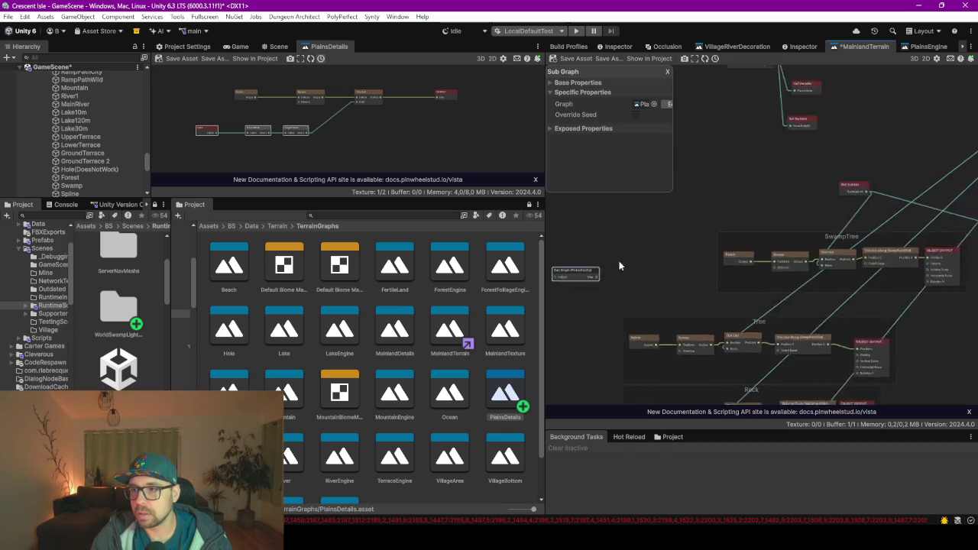
scroll(825, 204, "up", 5)
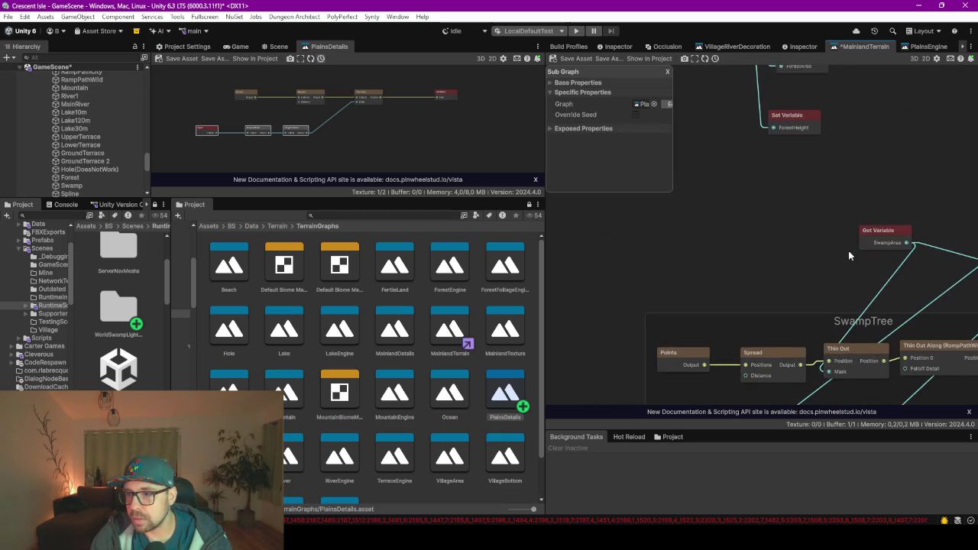
scroll(663, 266, "up", 5)
scroll(663, 266, "down", 3)
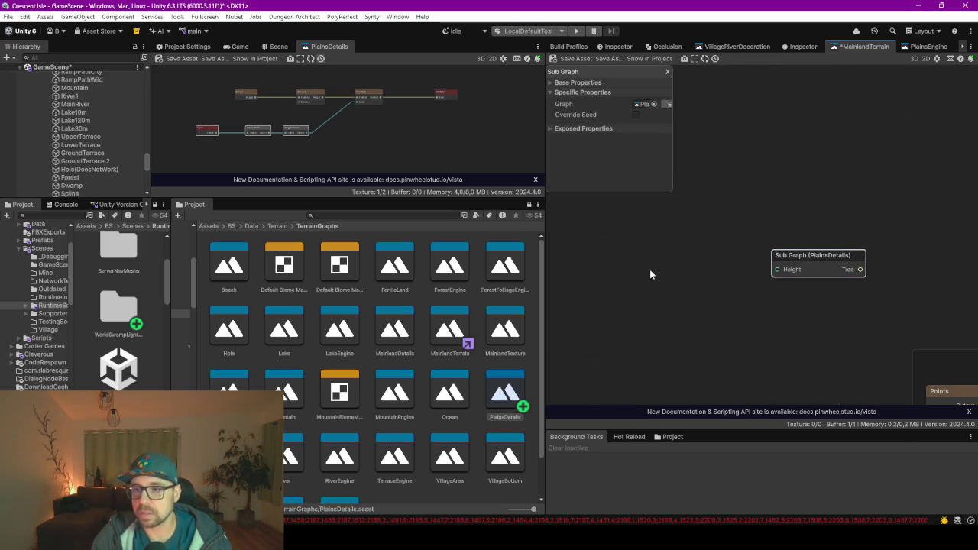
Add a Get Variable node set to Height and wire it into the sub graph
right_click(651, 275)
type("varia")
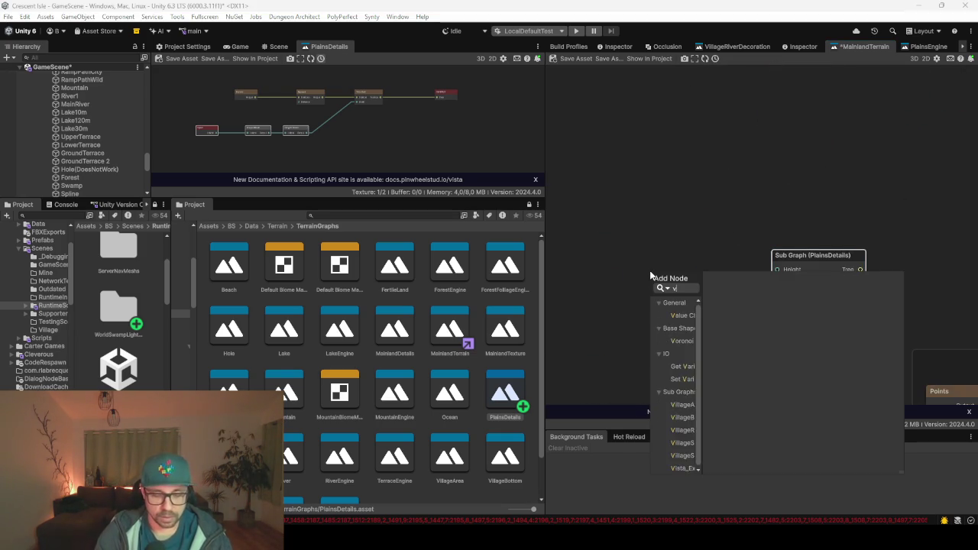
key("Return")
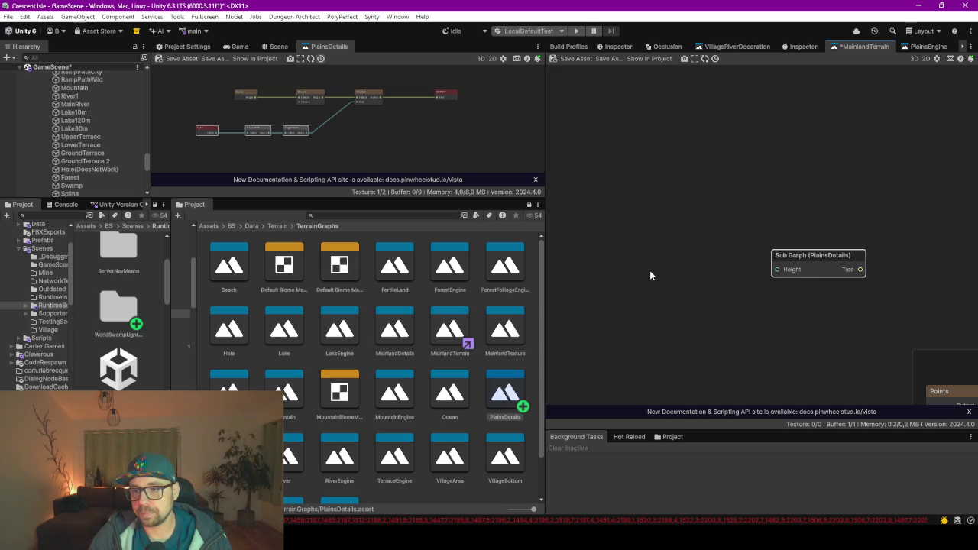
left_click(649, 104)
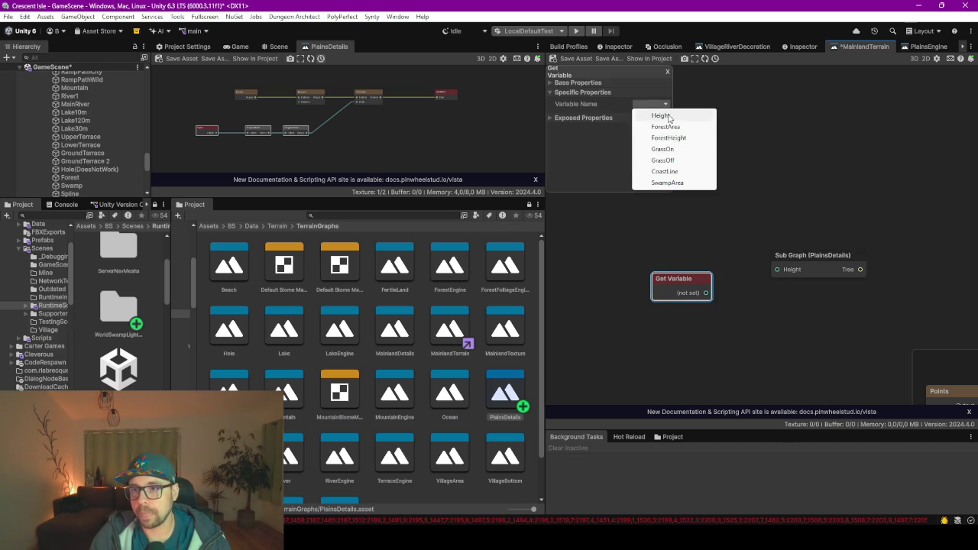
left_click(661, 115)
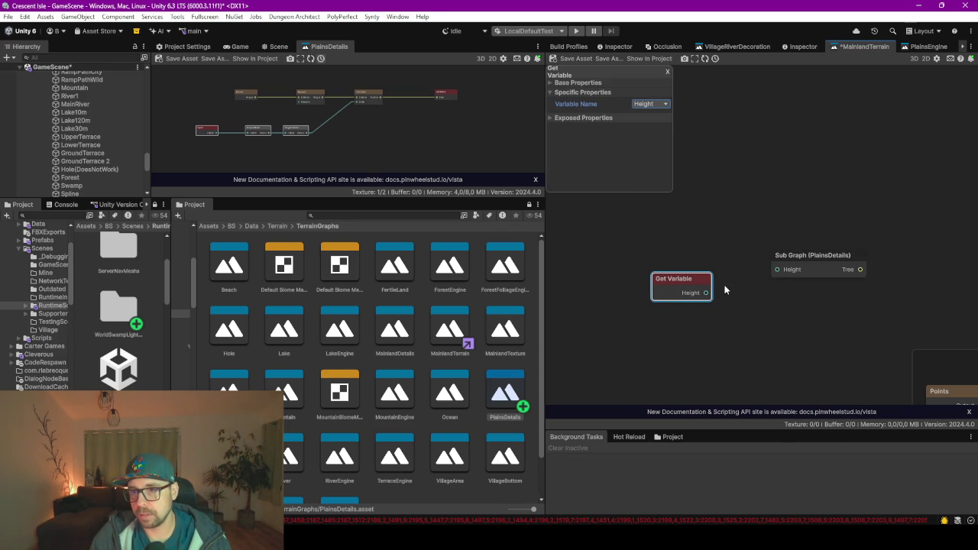
left_click_drag(705, 293, 777, 269)
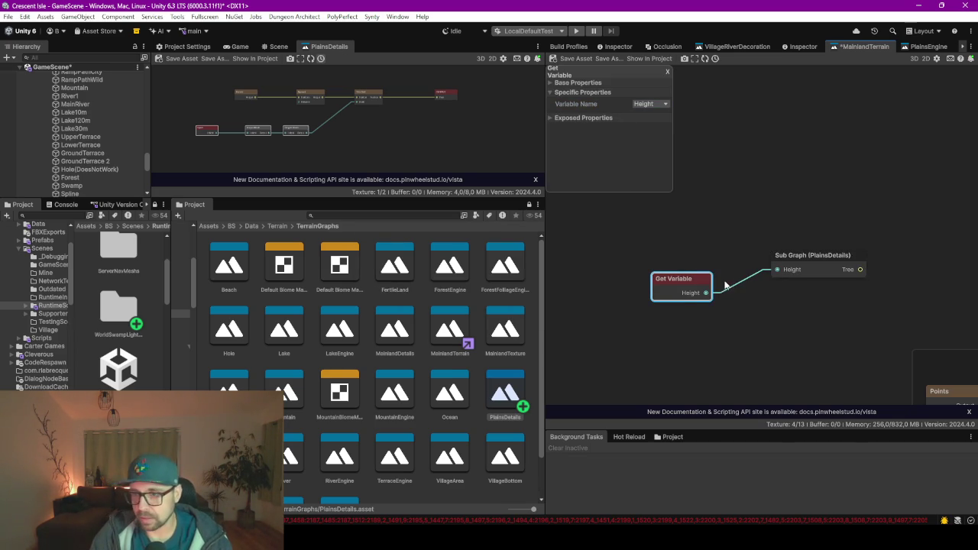
Shift the SwampTree and Tree Object Output nodes to make room in the Tree group
scroll(770, 344, "down", 5)
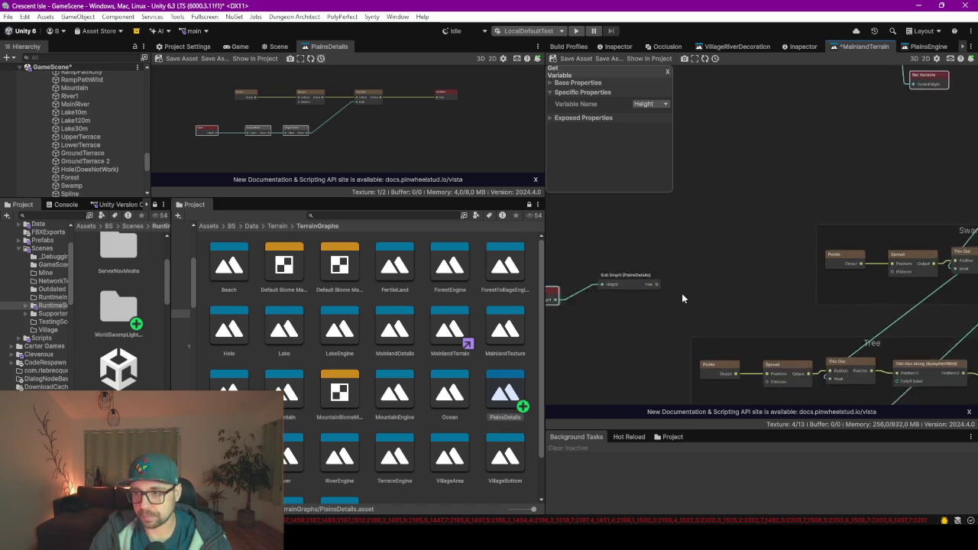
scroll(821, 295, "up", 2)
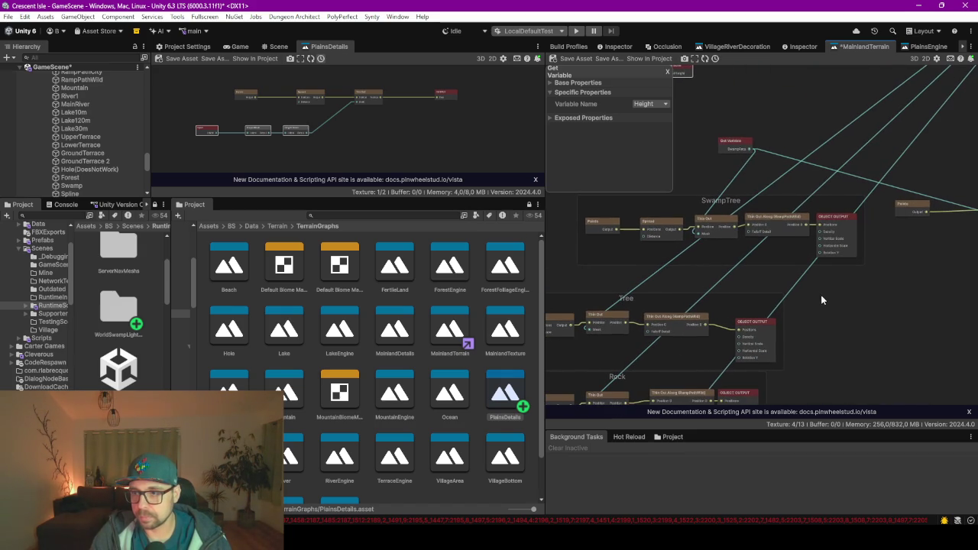
left_click_drag(866, 222, 848, 223)
left_click_drag(753, 322, 881, 318)
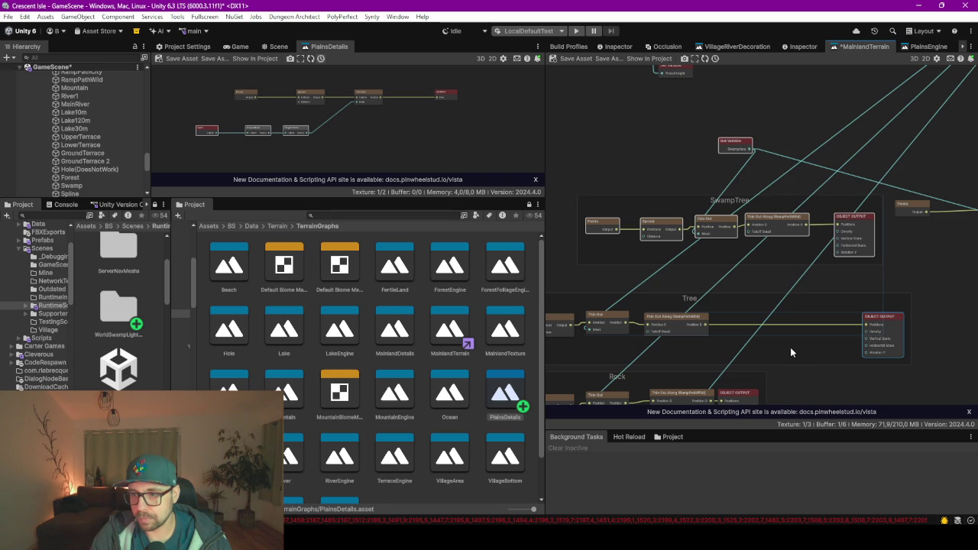
left_click_drag(706, 327, 789, 341)
key("Escape")
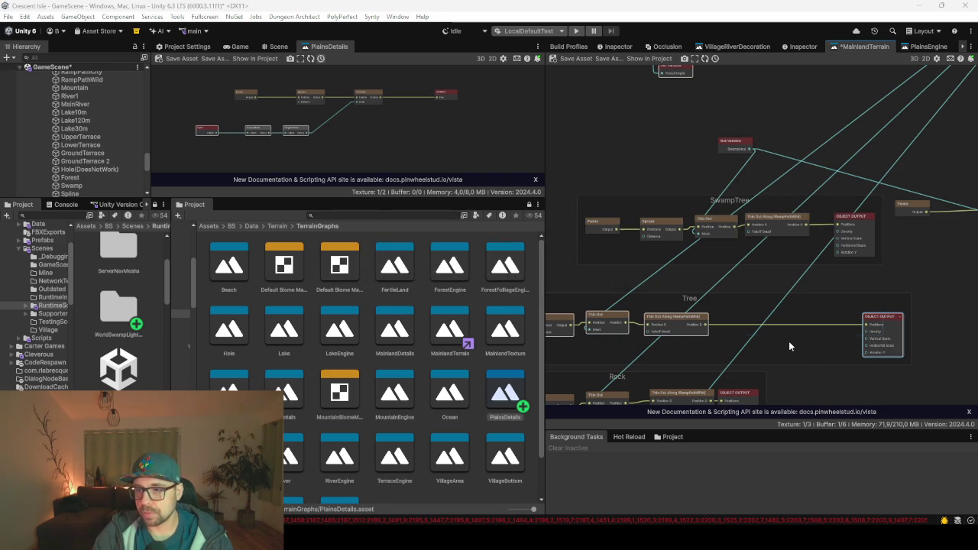
Add an Append node in the Tree group and connect the sub graph's trees into it
key("space")
type("app")
key("Down")
key("Down")
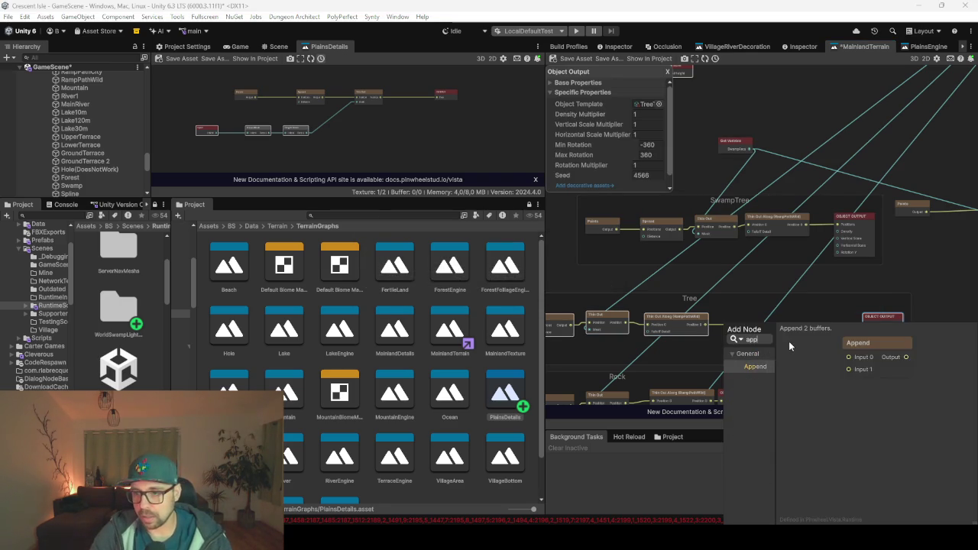
key("Return")
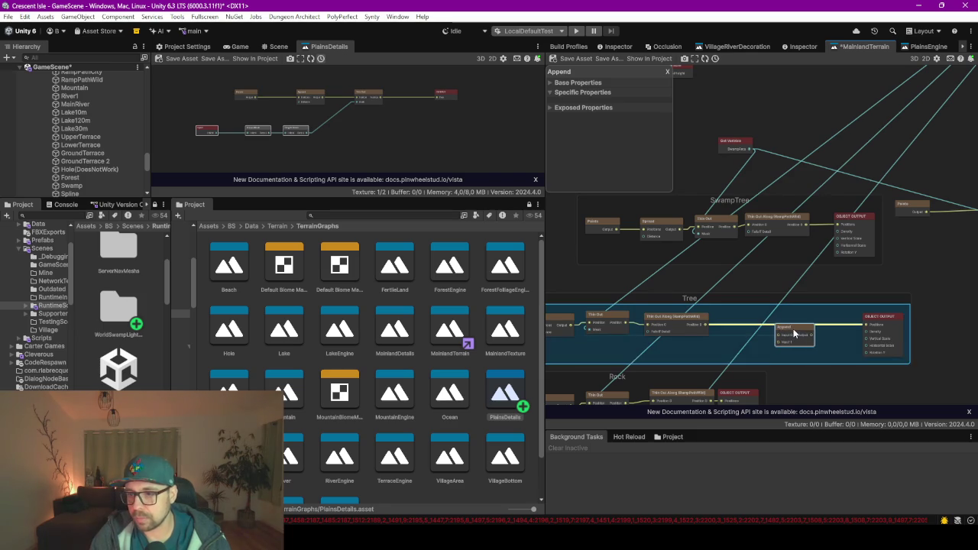
scroll(644, 274, "down", 3)
left_click_drag(685, 261, 911, 321)
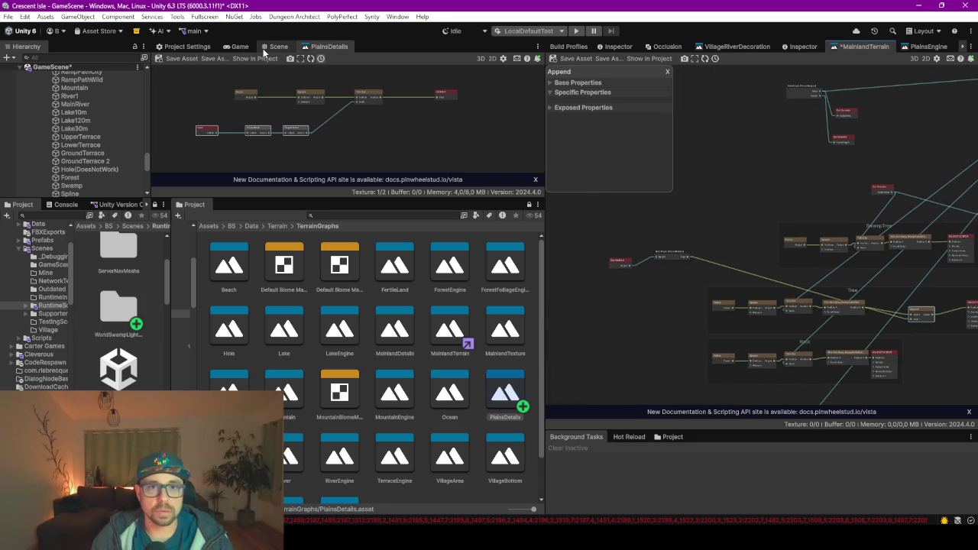
left_click(278, 47)
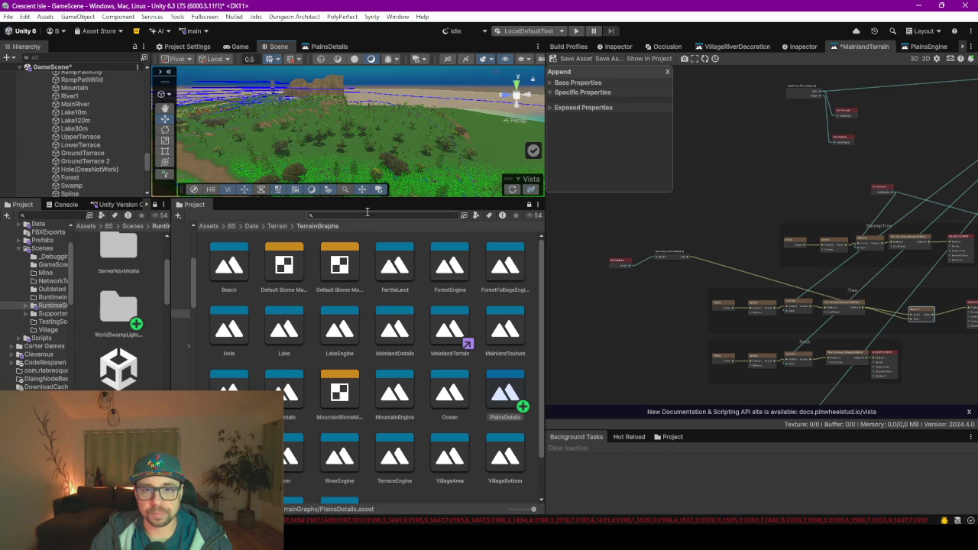
Enlarge the Scene view, save the MainlandTerrain graph, and inspect the regenerated island's coastline
left_click_drag(371, 198, 370, 364)
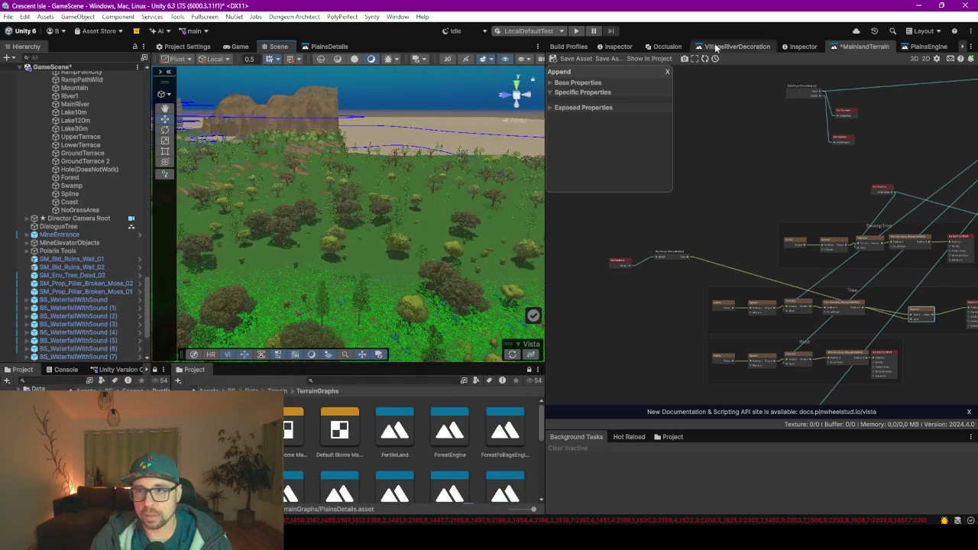
scroll(321, 176, "down", 5)
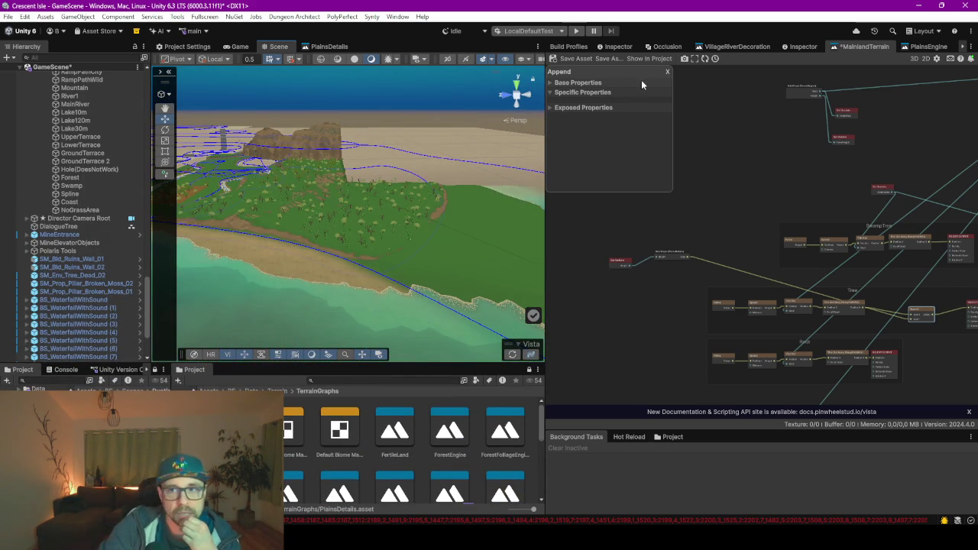
left_click(581, 61)
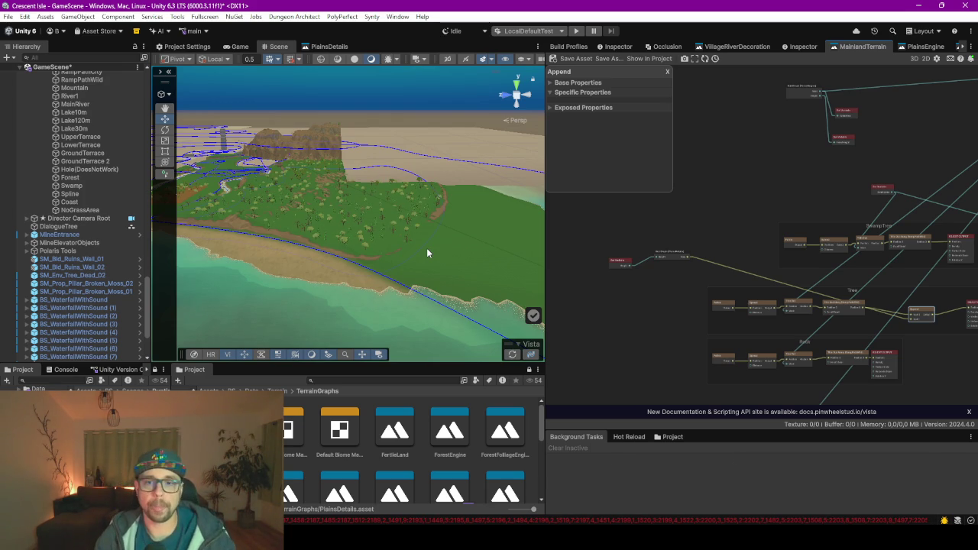
mouse_move(407, 259)
left_mouse_down()
mouse_move(466, 256)
mouse_move(440, 224)
left_mouse_up()
Fly over the trees and grass-covered terrain, then dock the PlainsDetails graph beside the Scene view
scroll(441, 225, "up", 5)
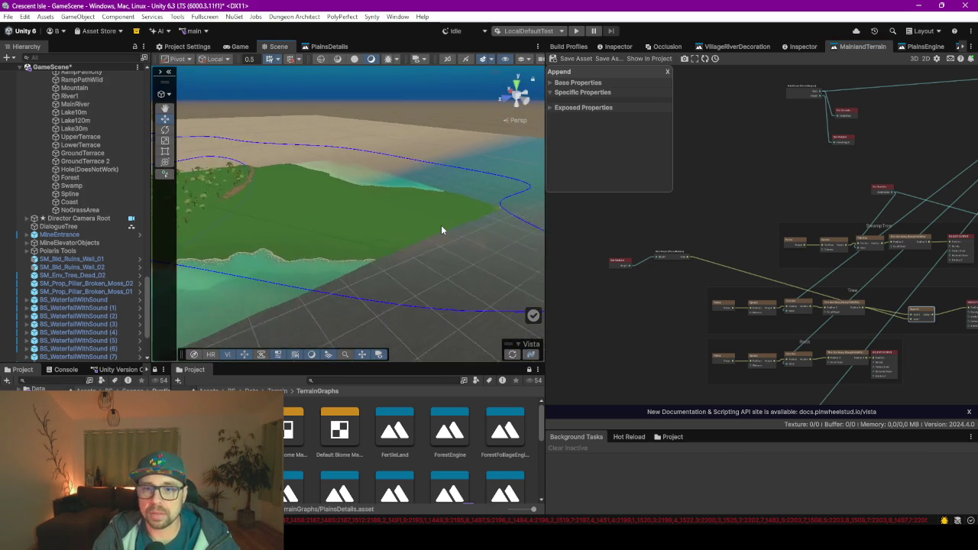
mouse_move(399, 266)
left_mouse_down()
mouse_move(285, 259)
mouse_move(308, 249)
mouse_move(265, 258)
mouse_move(354, 272)
mouse_move(340, 270)
mouse_move(381, 244)
mouse_move(362, 273)
mouse_move(410, 224)
mouse_move(476, 247)
mouse_move(437, 253)
mouse_move(421, 271)
mouse_move(468, 261)
mouse_move(451, 266)
mouse_move(535, 282)
left_mouse_up()
left_click_drag(640, 295, 648, 234)
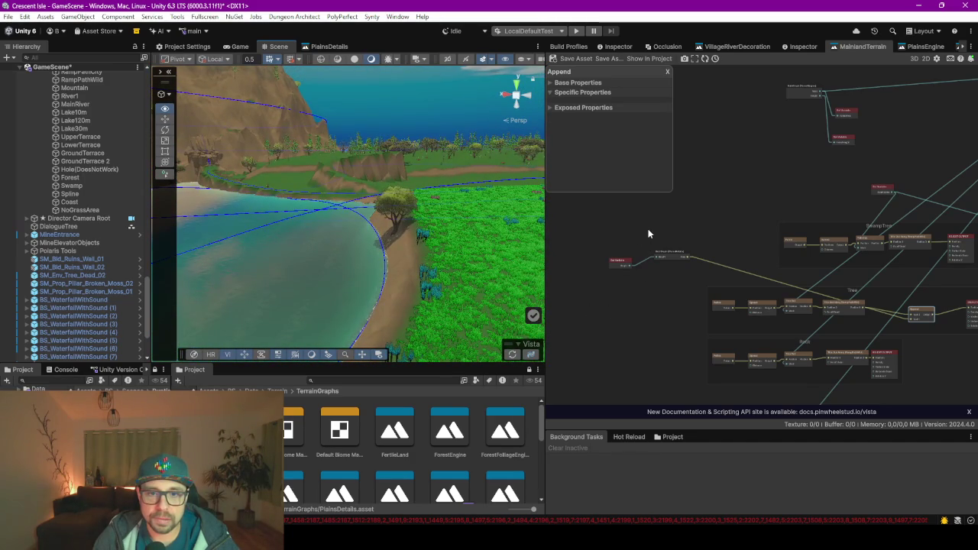
mouse_move(368, 265)
left_mouse_down()
mouse_move(392, 250)
mouse_move(312, 261)
mouse_move(443, 268)
mouse_move(377, 290)
mouse_move(343, 278)
mouse_move(290, 291)
mouse_move(255, 265)
mouse_move(264, 271)
left_mouse_up()
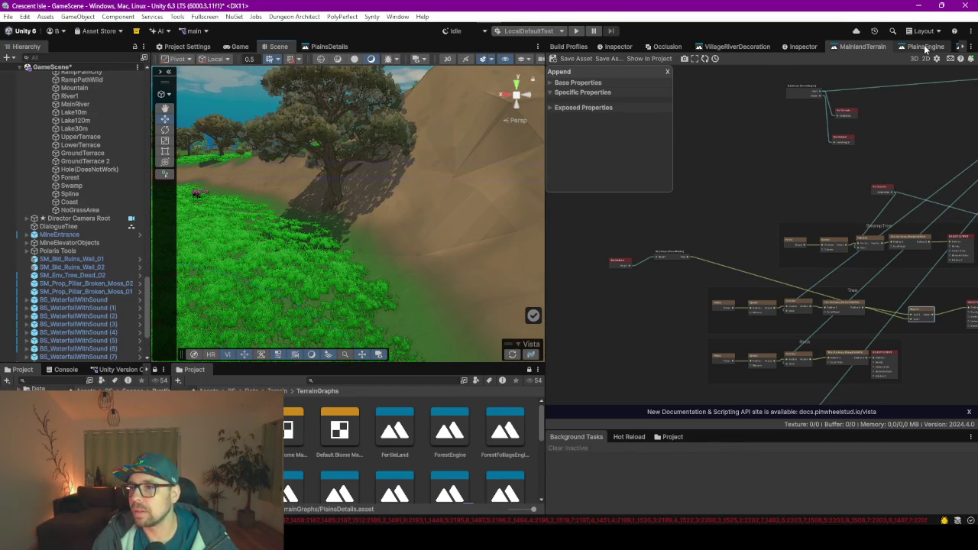
mouse_move(327, 47)
left_mouse_down()
mouse_move(596, 41)
mouse_move(578, 44)
left_mouse_up()
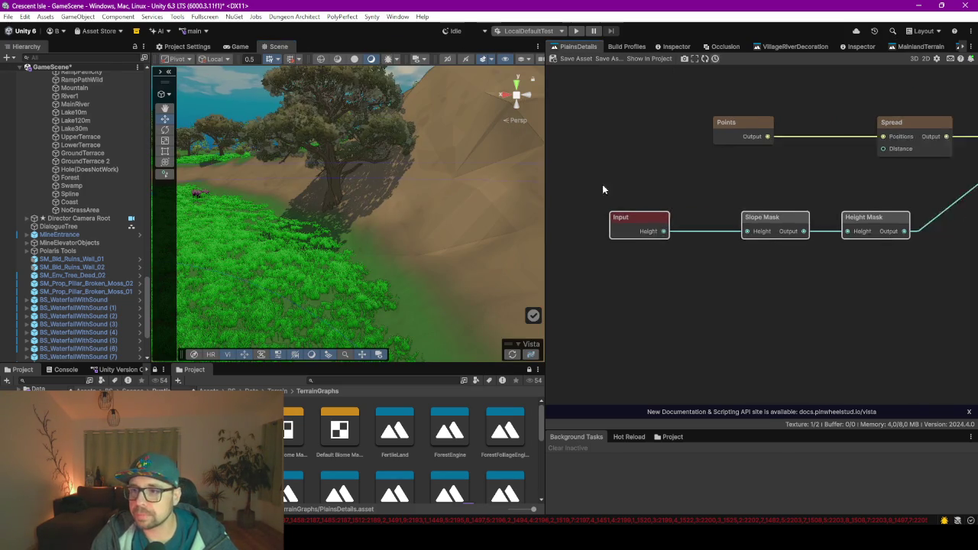
Lower the top keys of the Slope Mask's transition curve to zero
left_click(695, 224)
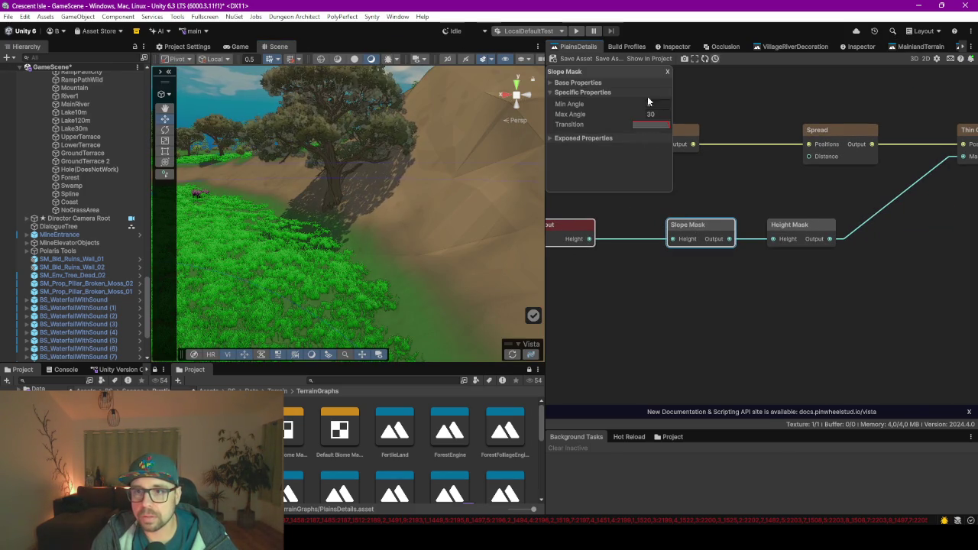
left_click(654, 124)
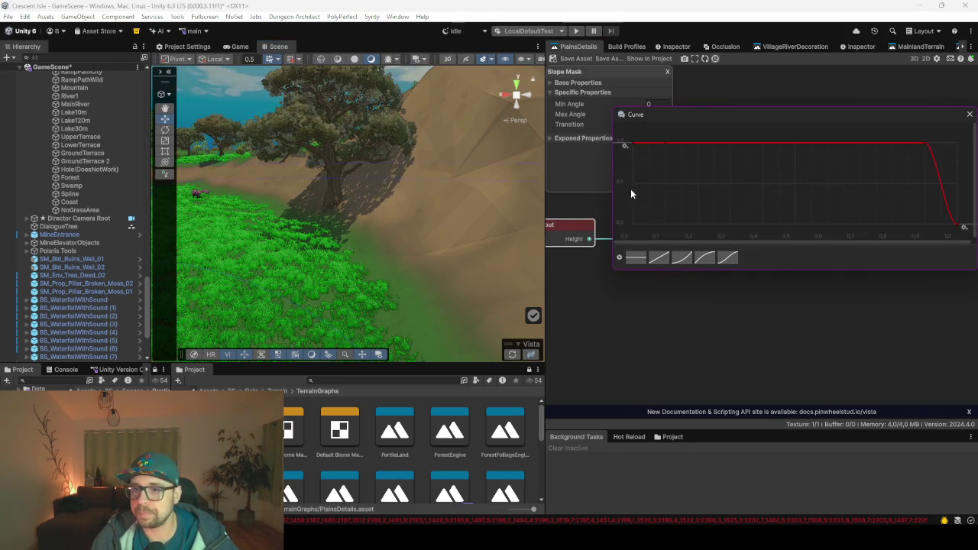
mouse_move(632, 175)
left_mouse_down()
mouse_move(893, 128)
mouse_move(917, 172)
mouse_move(920, 156)
left_mouse_up()
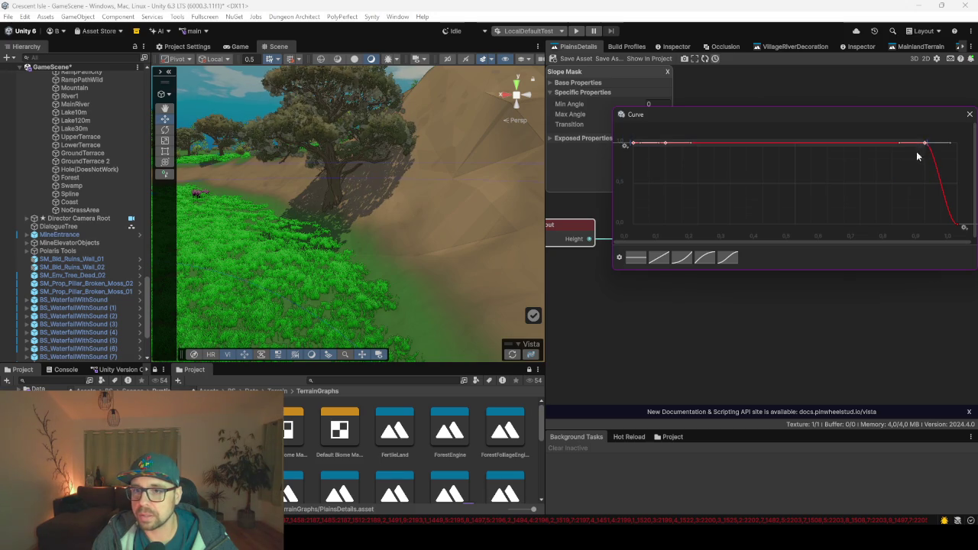
left_click_drag(688, 130, 671, 197)
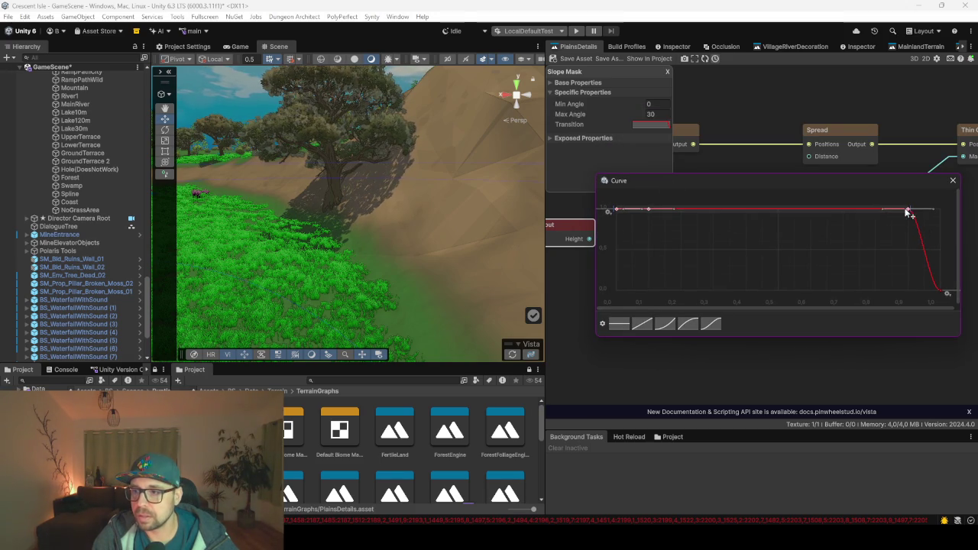
mouse_move(909, 214)
left_mouse_down()
mouse_move(907, 295)
mouse_move(927, 276)
mouse_move(954, 282)
left_mouse_up()
key("Escape")
Raise the curve's last key to 1 and set its tangents to Flat
left_click(650, 124)
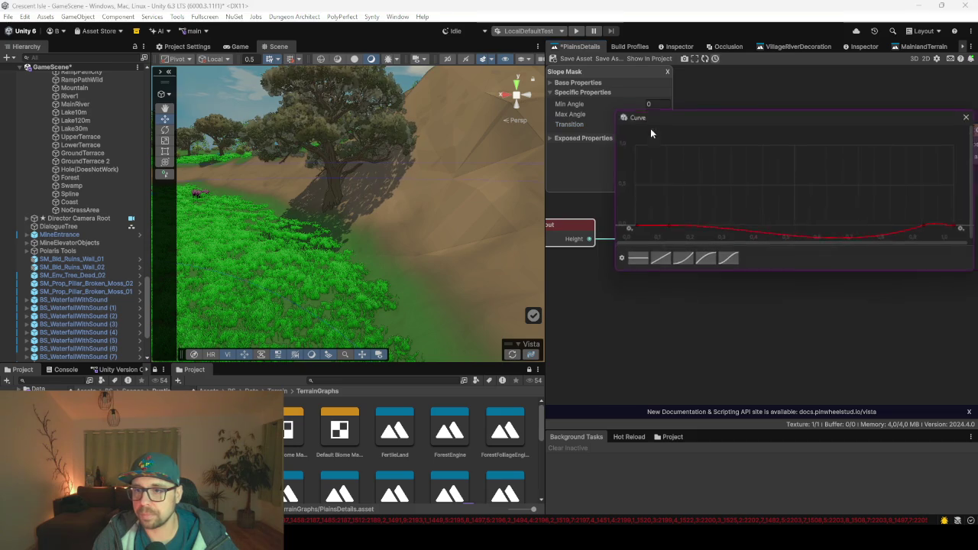
left_click_drag(957, 229, 957, 145)
right_click(926, 228)
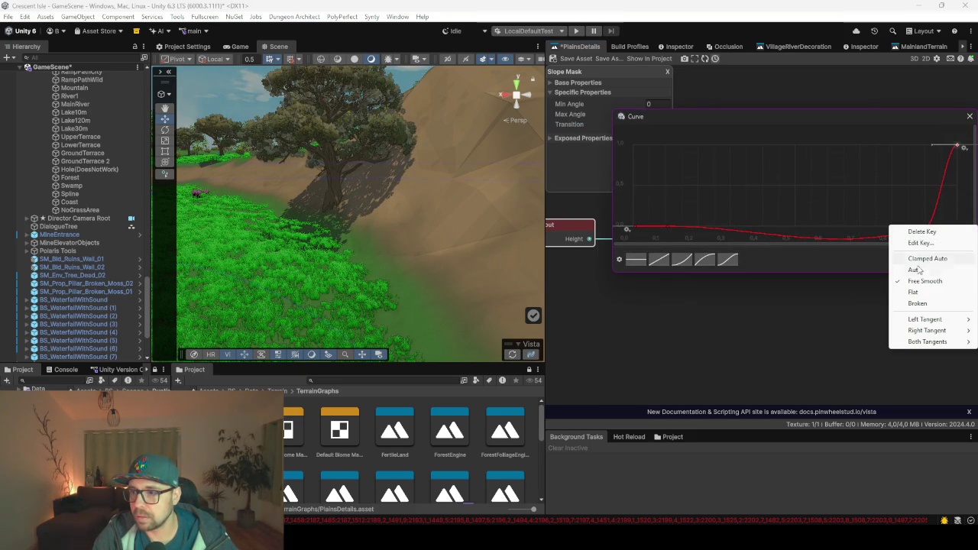
left_click(914, 292)
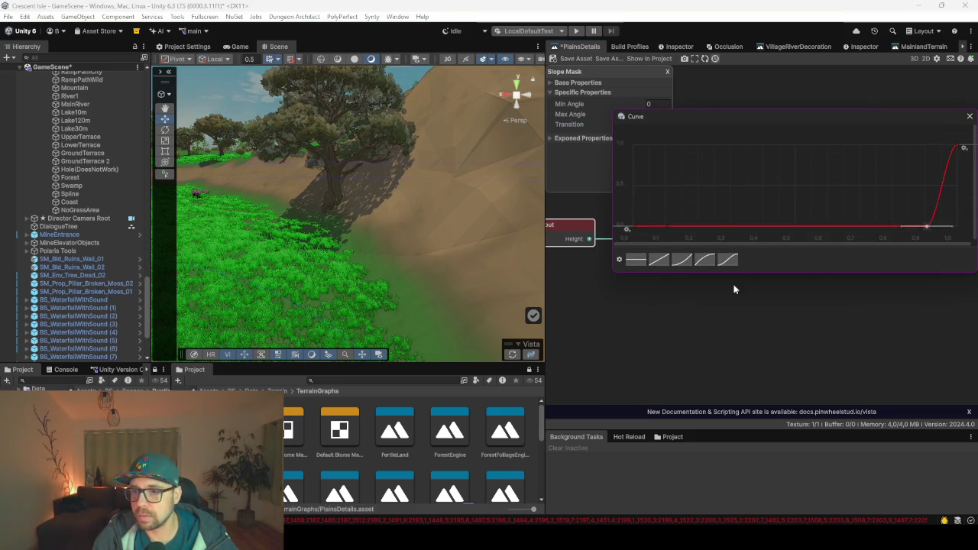
left_click(710, 330)
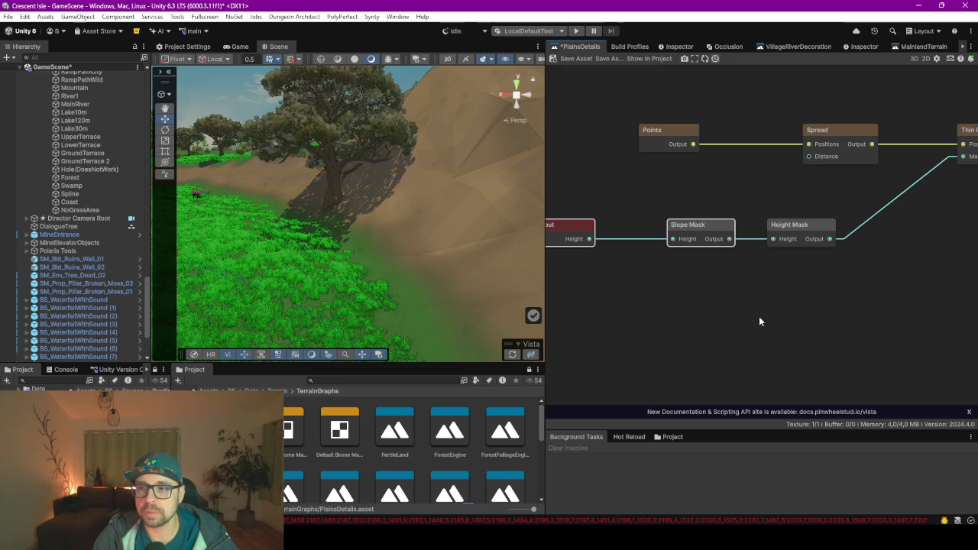
Save the PlainsDetails graph, then inspect the Height Mask's transition curve (heights 22–80)
left_click(573, 60)
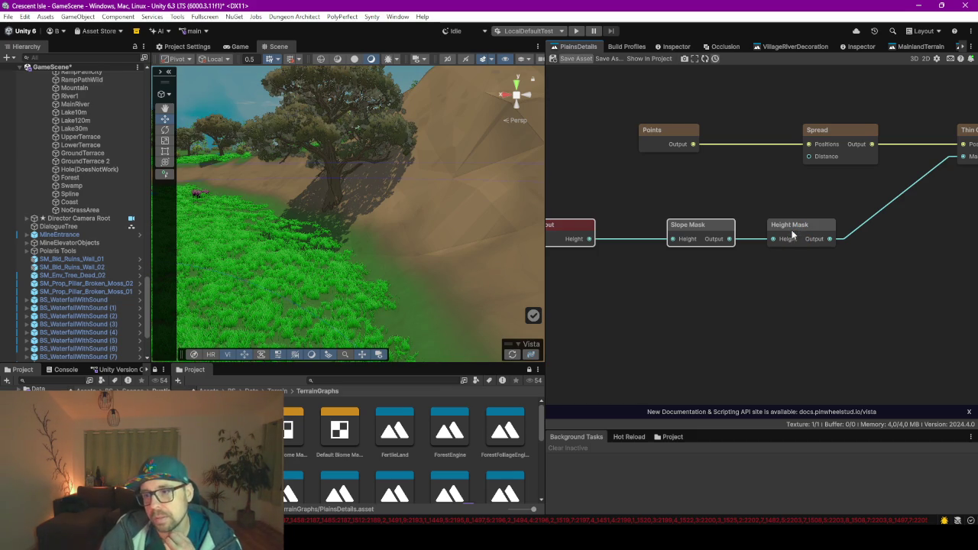
left_click(805, 227)
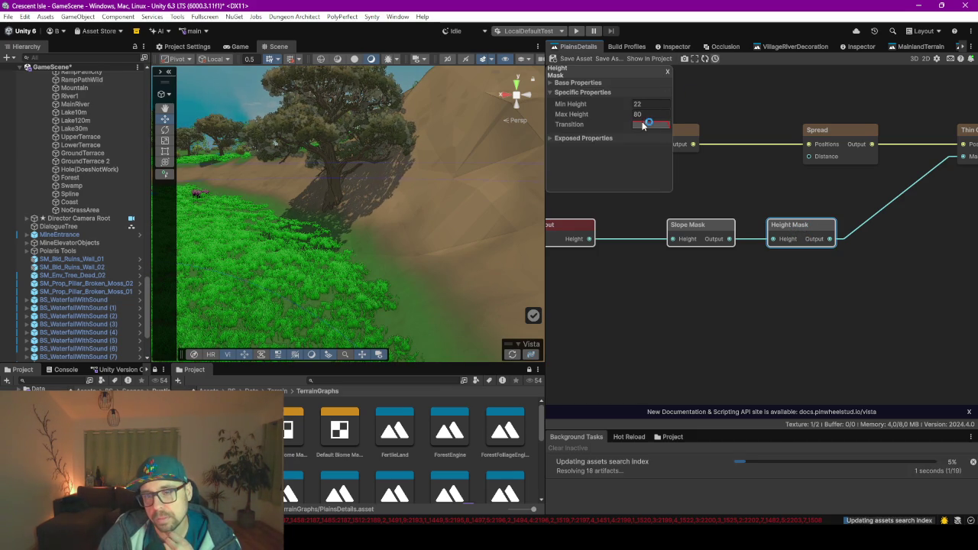
left_click(651, 125)
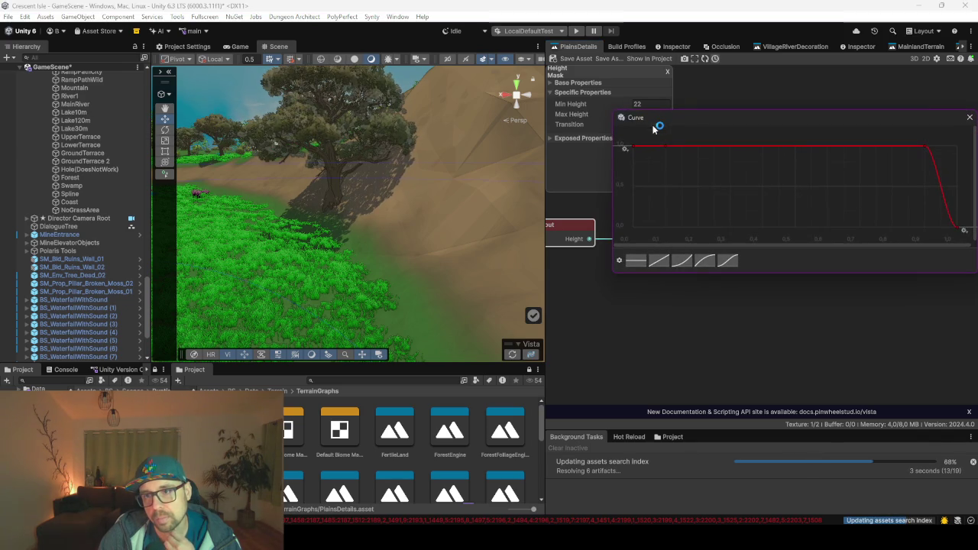
mouse_move(698, 123)
left_mouse_down()
mouse_move(696, 183)
mouse_move(685, 175)
left_mouse_up()
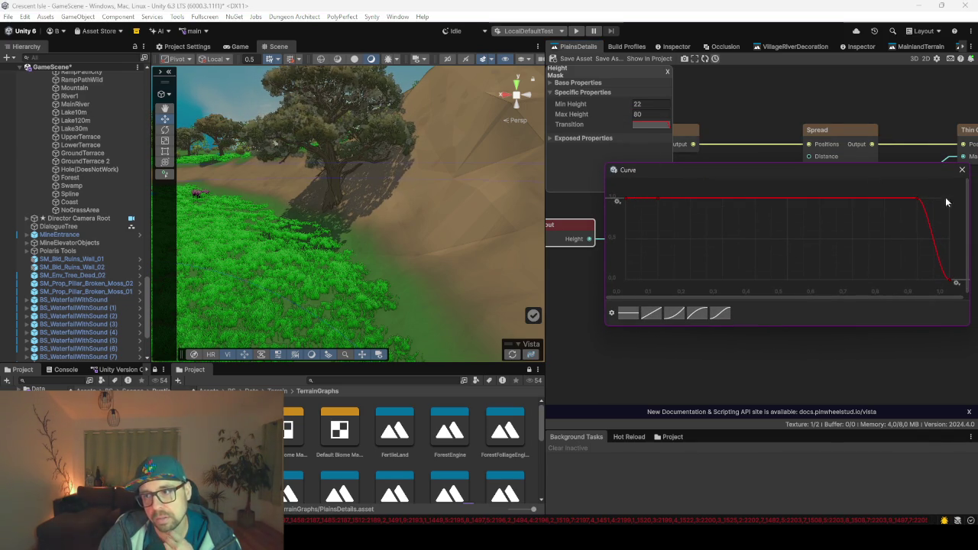
left_click(962, 172)
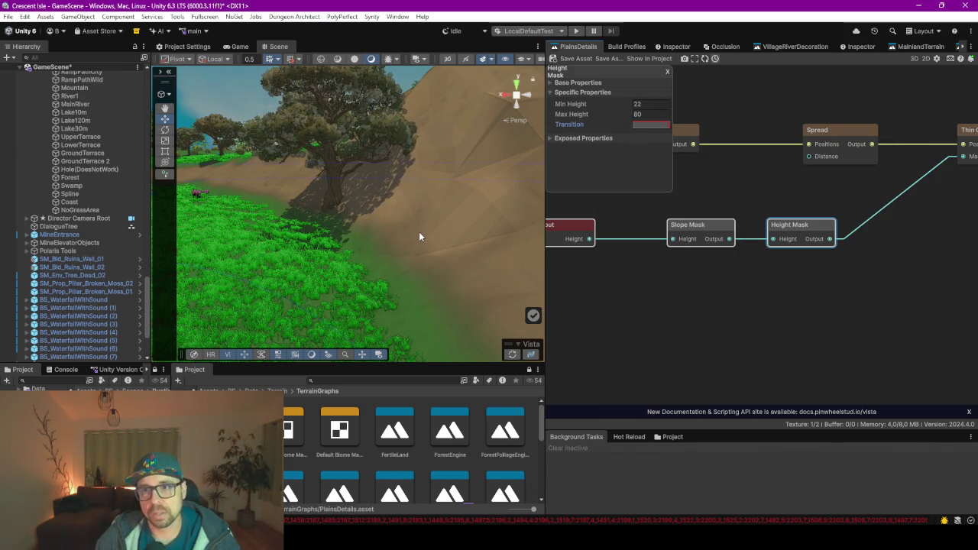
Zoom and orbit around the island to survey the scatter, then expand and collapse a terrain tile
scroll(419, 232, "down", 10)
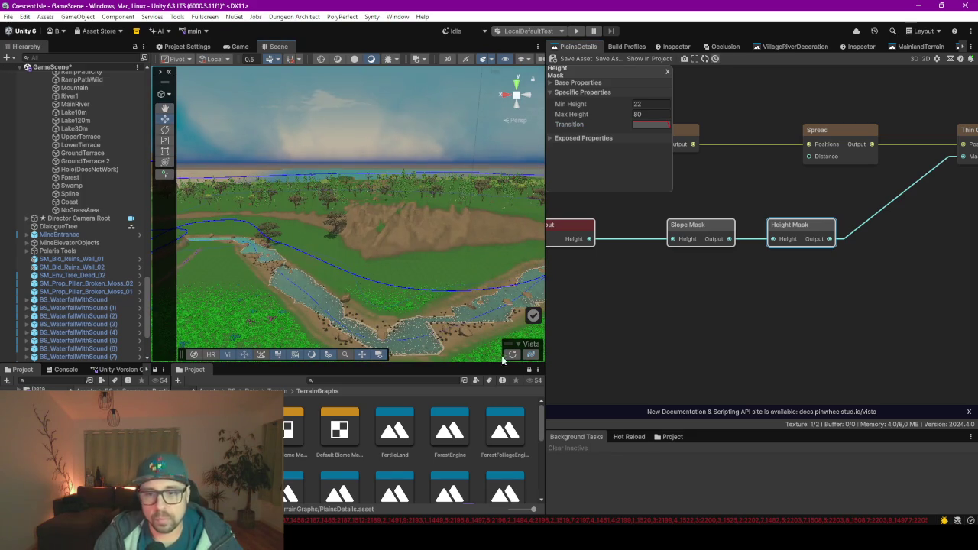
scroll(372, 235, "up", 10)
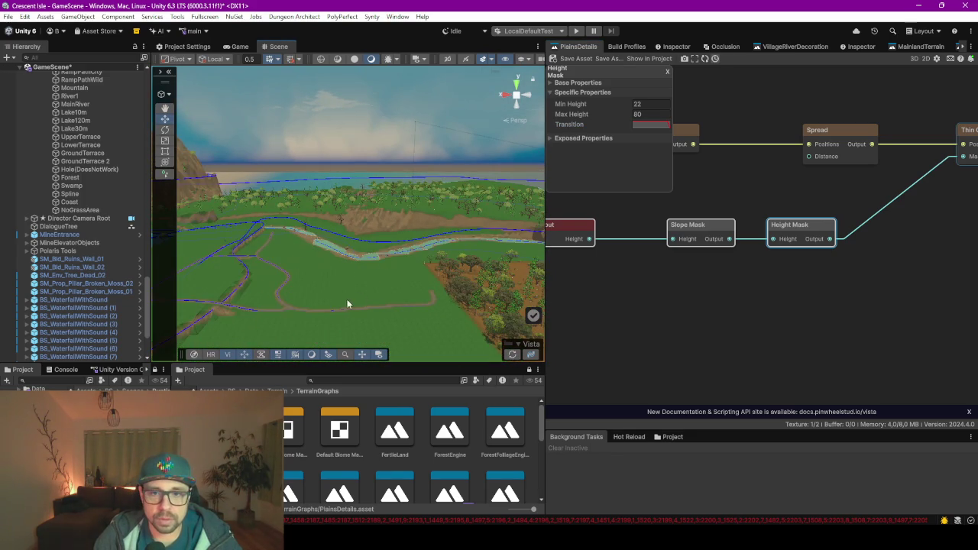
scroll(387, 253, "down", 2)
scroll(407, 259, "up", 10)
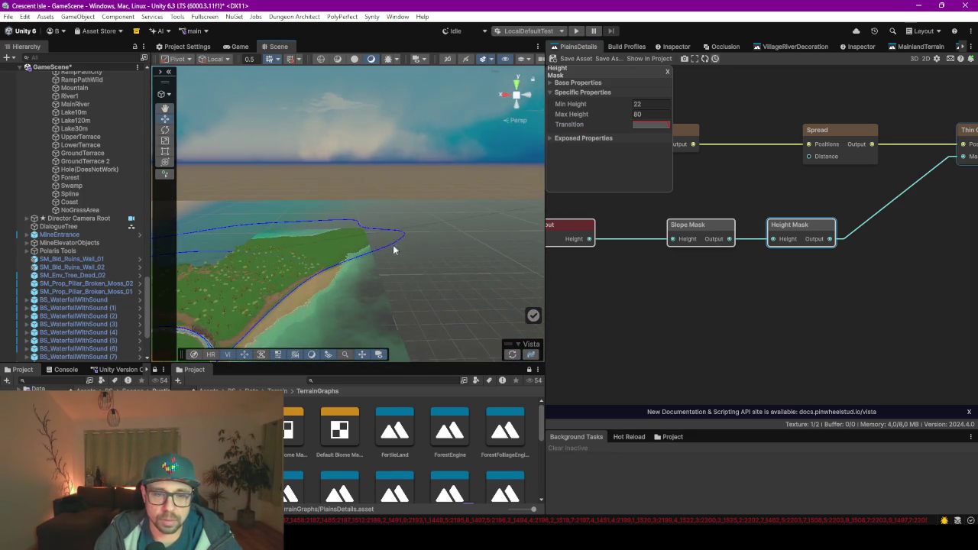
scroll(395, 250, "down", 10)
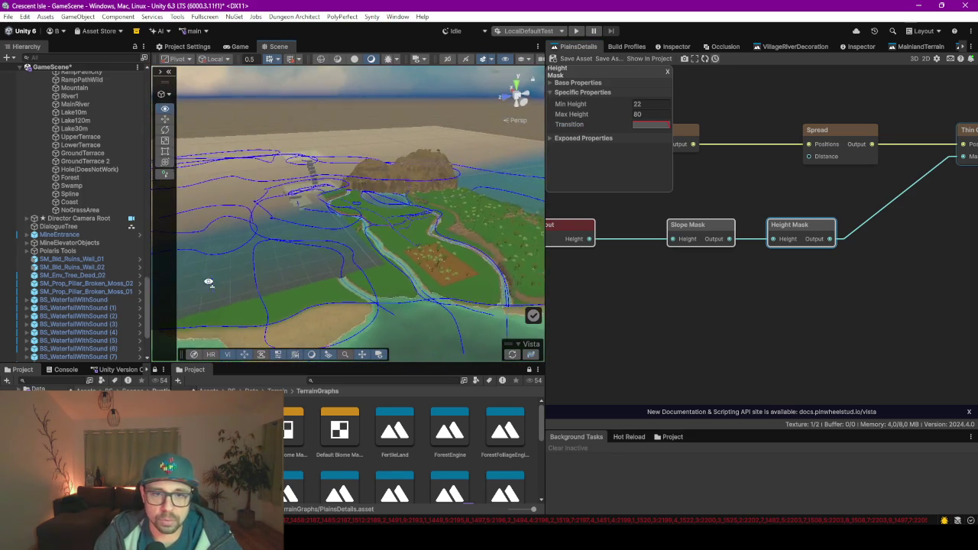
left_click_drag(440, 267, 260, 263)
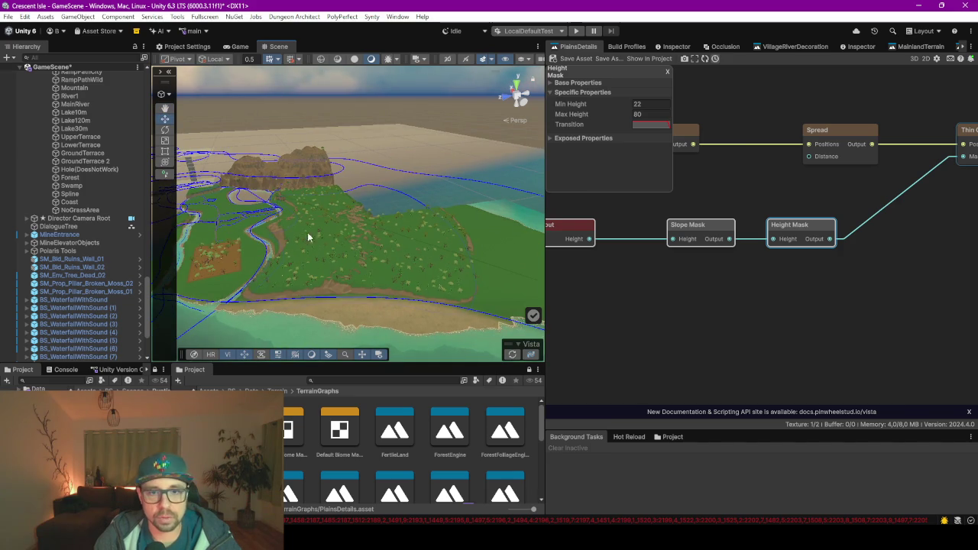
scroll(66, 142, "up", 5)
scroll(66, 142, "up", 3)
left_click(48, 124)
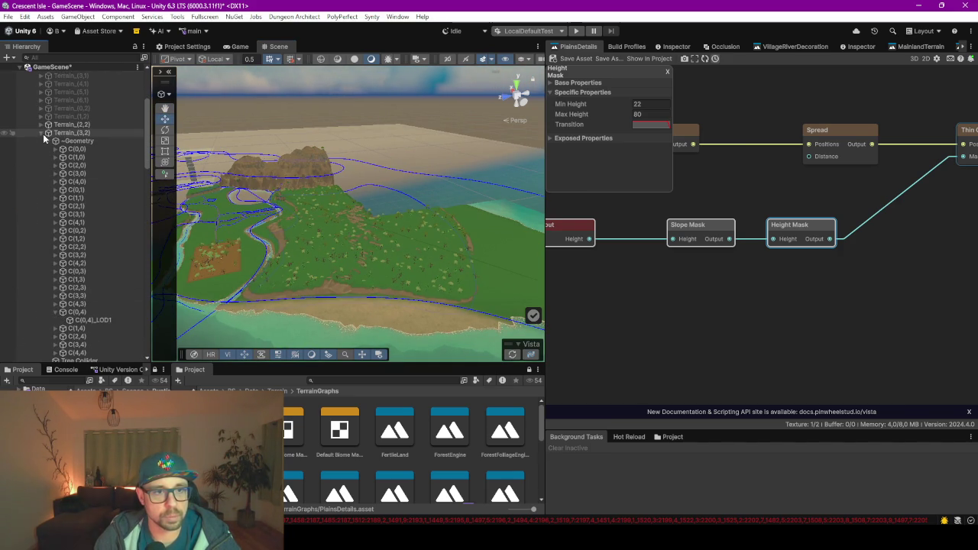
left_click(48, 125)
Inspect the terrain tiles' properties and frame Terrain_(2,3) up close in the Scene view
left_click(71, 132, "shift")
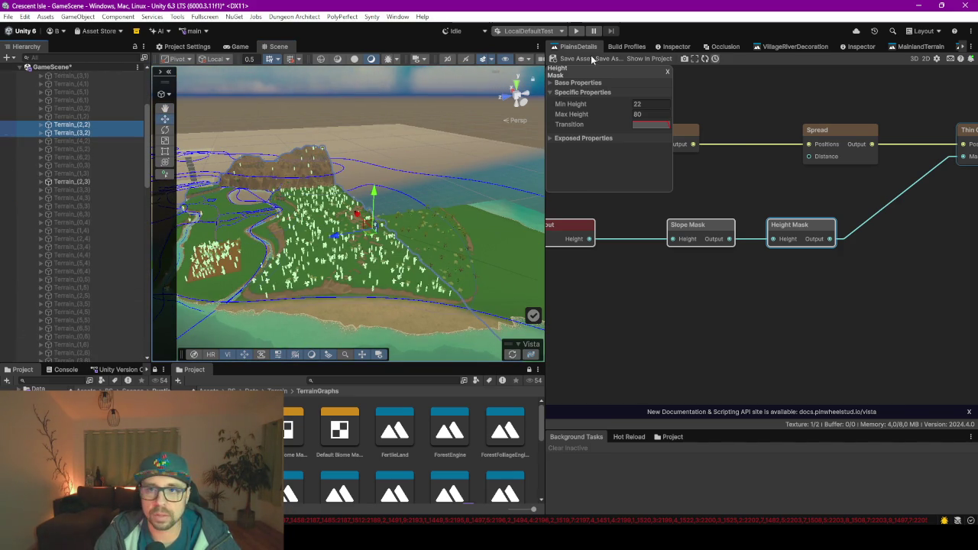
left_click(861, 47)
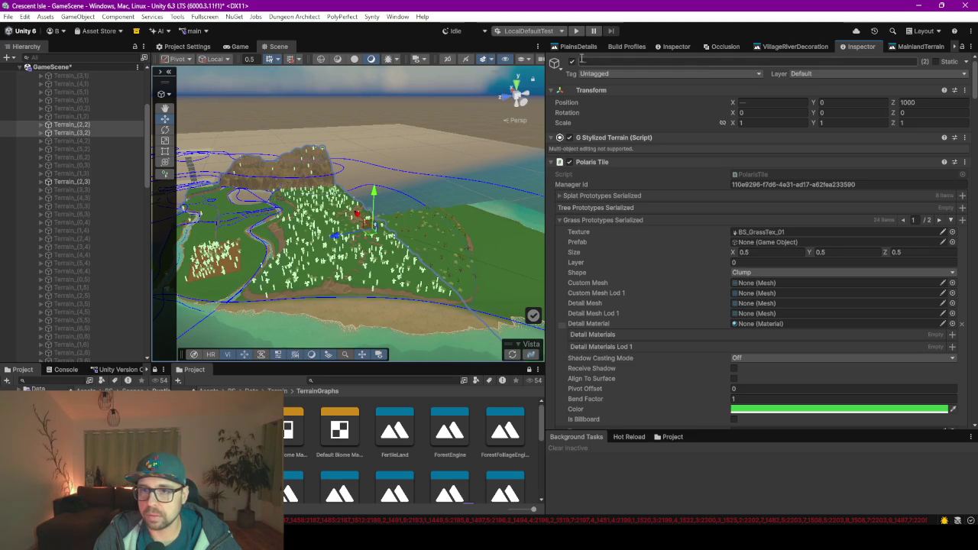
left_click(87, 182)
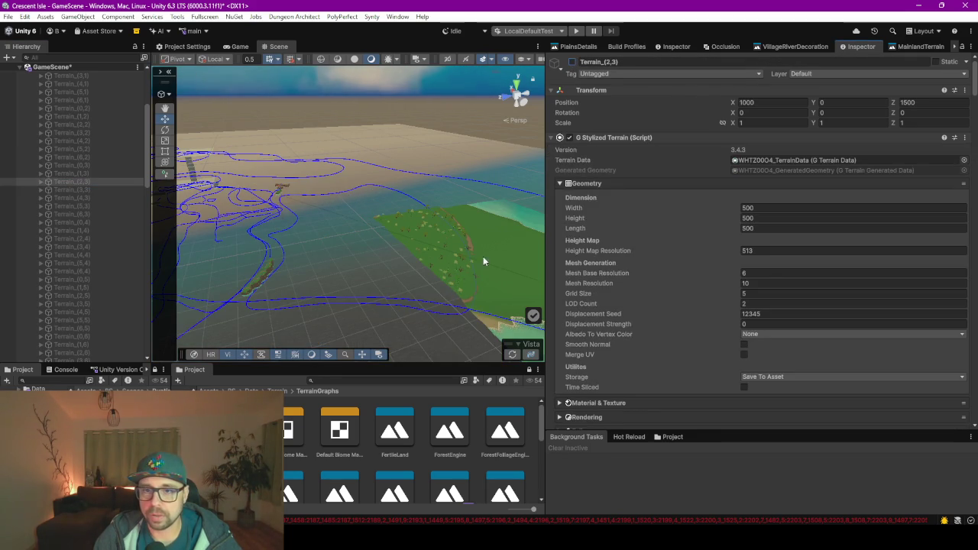
key("f")
scroll(378, 229, "up", 3)
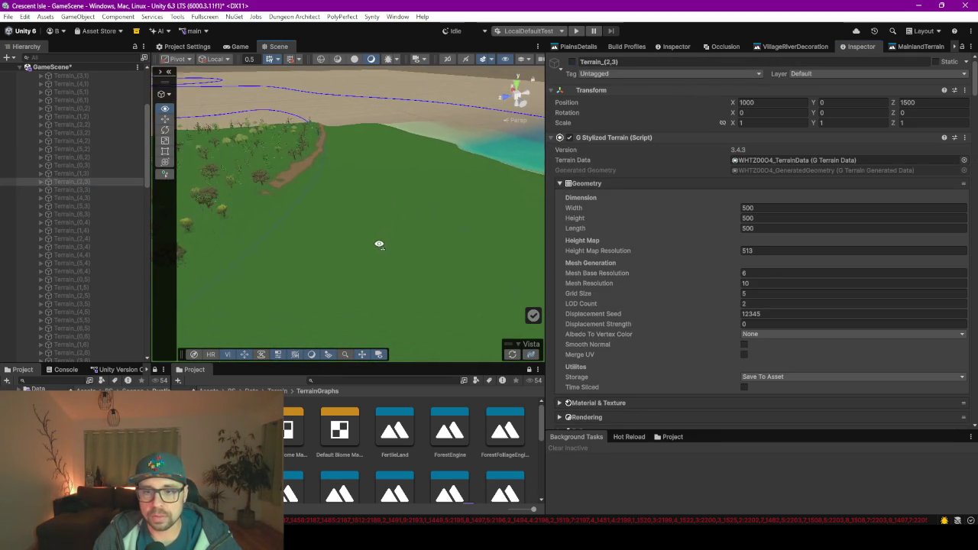
Regenerate the Vista terrain and fly through the trees toward the coastline and sea
left_click(511, 356)
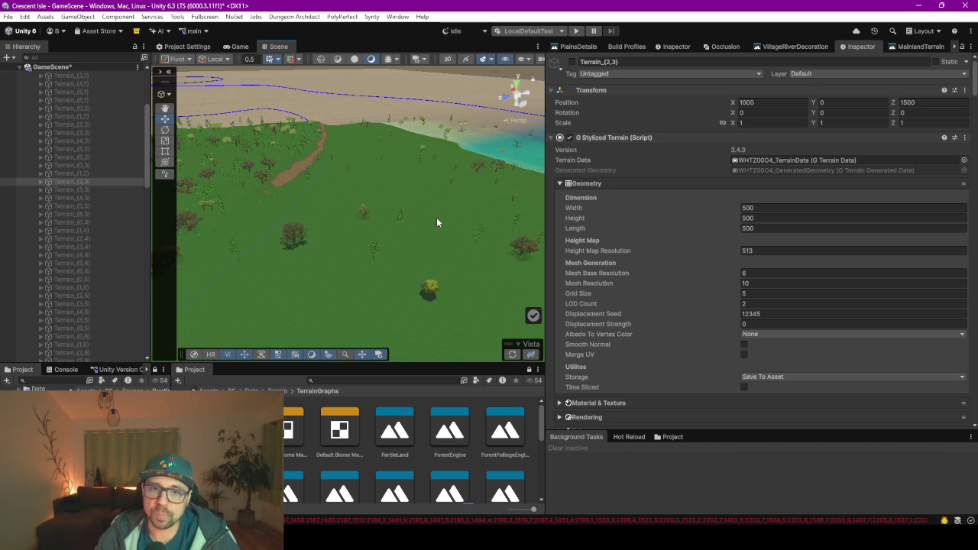
mouse_move(321, 227)
left_mouse_down()
mouse_move(459, 259)
mouse_move(508, 253)
mouse_move(436, 241)
mouse_move(413, 214)
mouse_move(344, 227)
mouse_move(326, 214)
mouse_move(351, 188)
mouse_move(327, 171)
mouse_move(298, 197)
mouse_move(245, 209)
mouse_move(323, 227)
mouse_move(327, 280)
mouse_move(284, 278)
mouse_move(316, 260)
mouse_move(275, 251)
mouse_move(397, 277)
mouse_move(436, 252)
mouse_move(387, 203)
mouse_move(257, 201)
mouse_move(358, 185)
mouse_move(351, 181)
mouse_move(474, 191)
left_mouse_up()
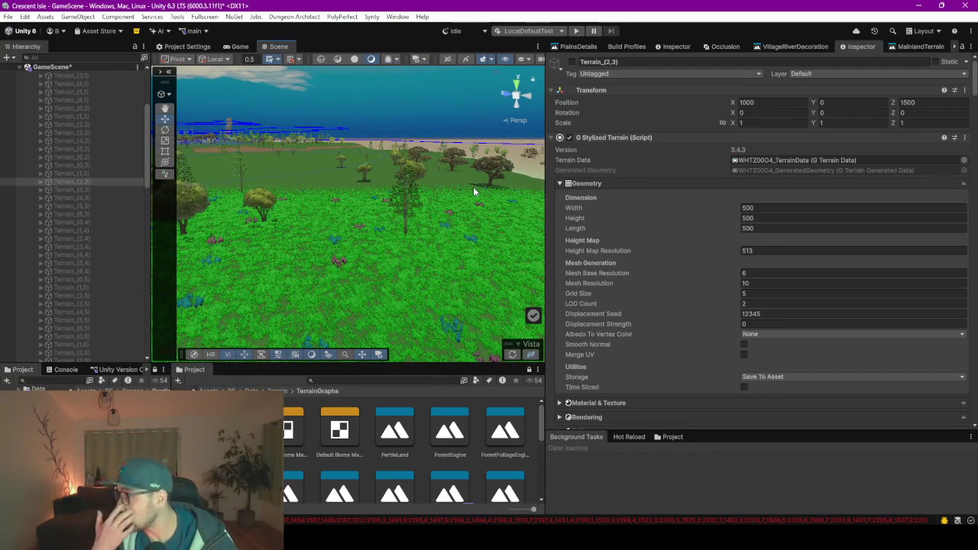
mouse_move(355, 215)
left_mouse_down()
mouse_move(280, 210)
mouse_move(344, 255)
mouse_move(318, 267)
mouse_move(330, 175)
mouse_move(352, 229)
mouse_move(382, 257)
mouse_move(375, 217)
mouse_move(285, 211)
mouse_move(348, 200)
mouse_move(347, 219)
mouse_move(312, 225)
mouse_move(310, 234)
left_mouse_up()
left_click_drag(587, 266, 548, 255)
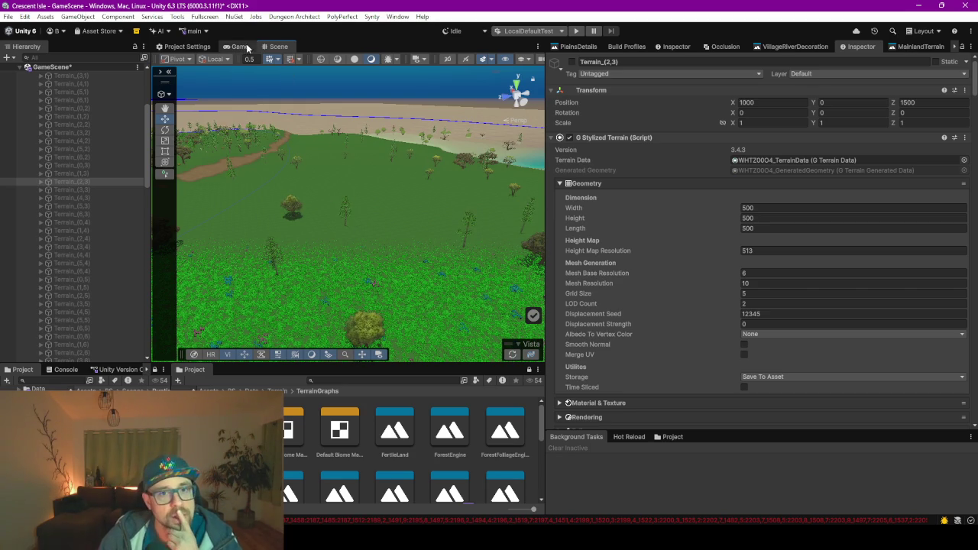
Bring up the PlainsDetails node graph beside the scene and widen its area
left_click(191, 48)
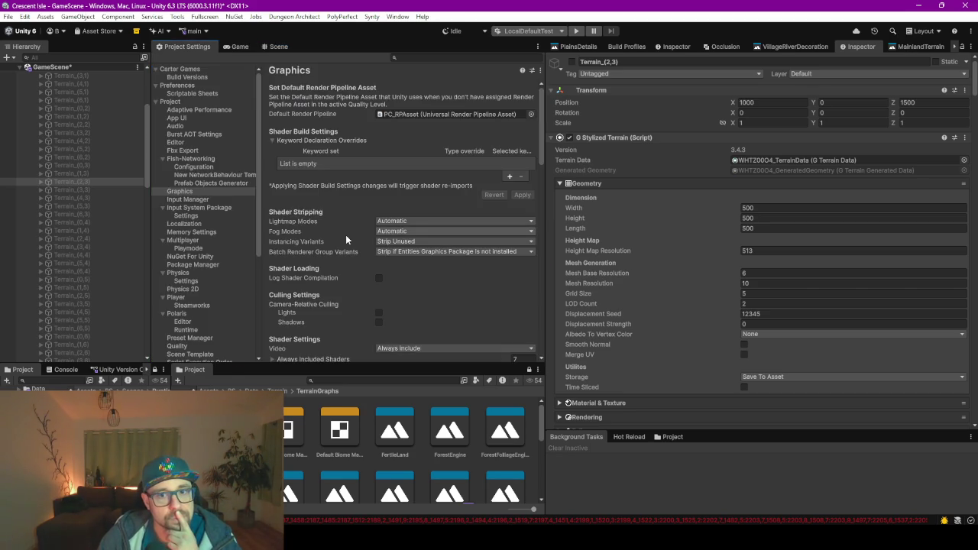
left_click(276, 47)
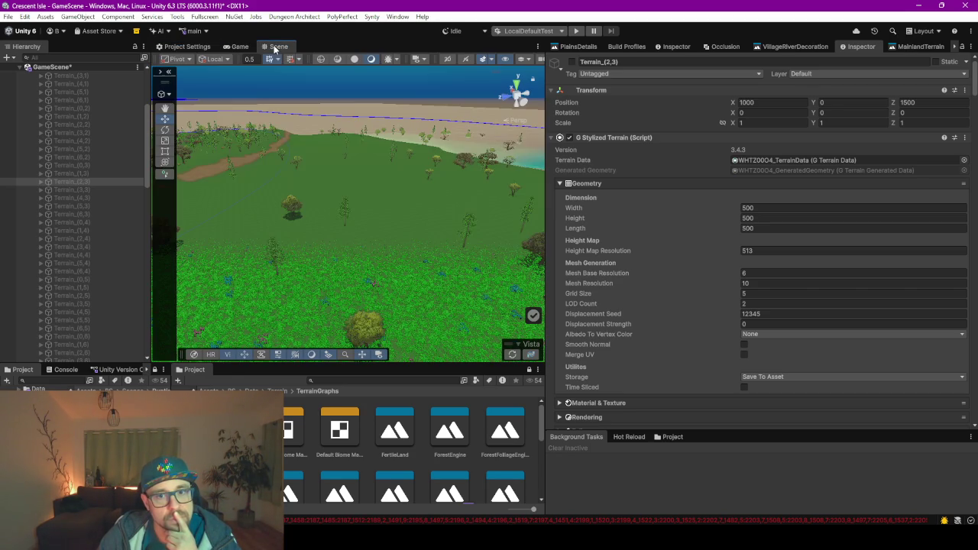
scroll(409, 246, "down", 3)
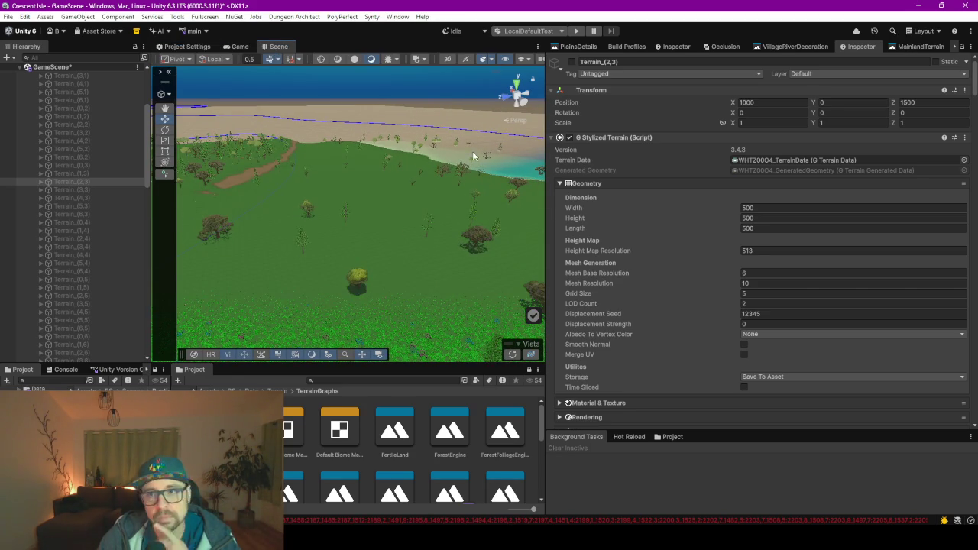
left_click(562, 48)
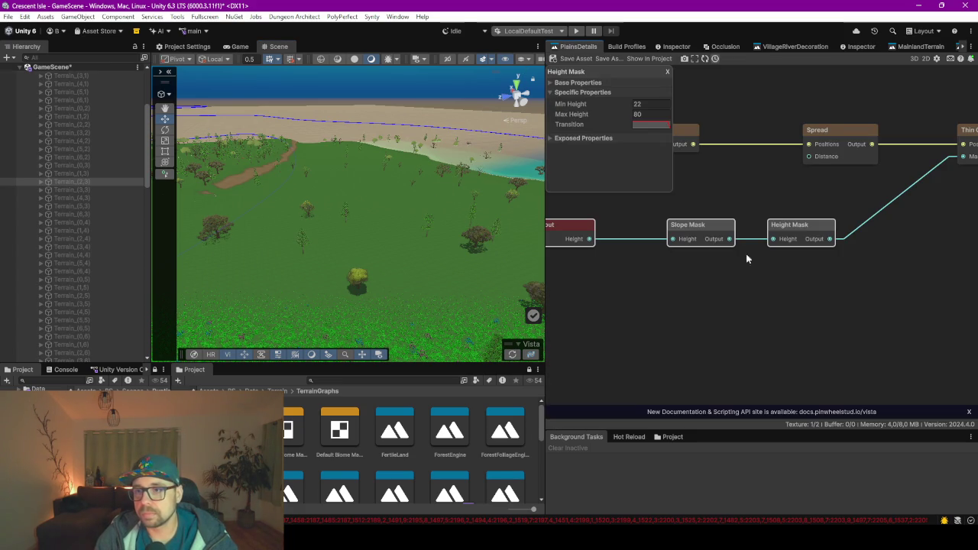
left_click_drag(546, 192, 227, 192)
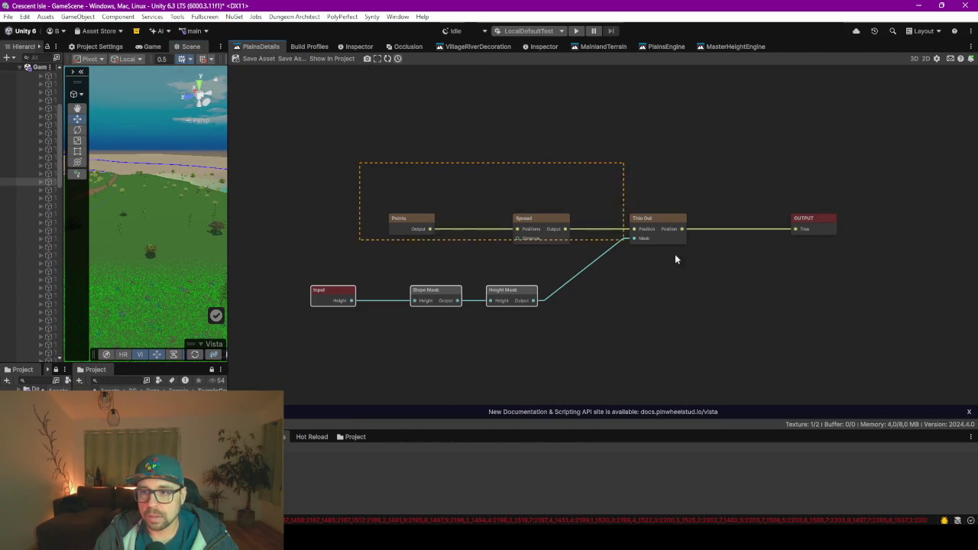
Move the top row of graph nodes up and right to make room
left_click_drag(847, 259, 840, 263)
left_click_drag(652, 229, 667, 167)
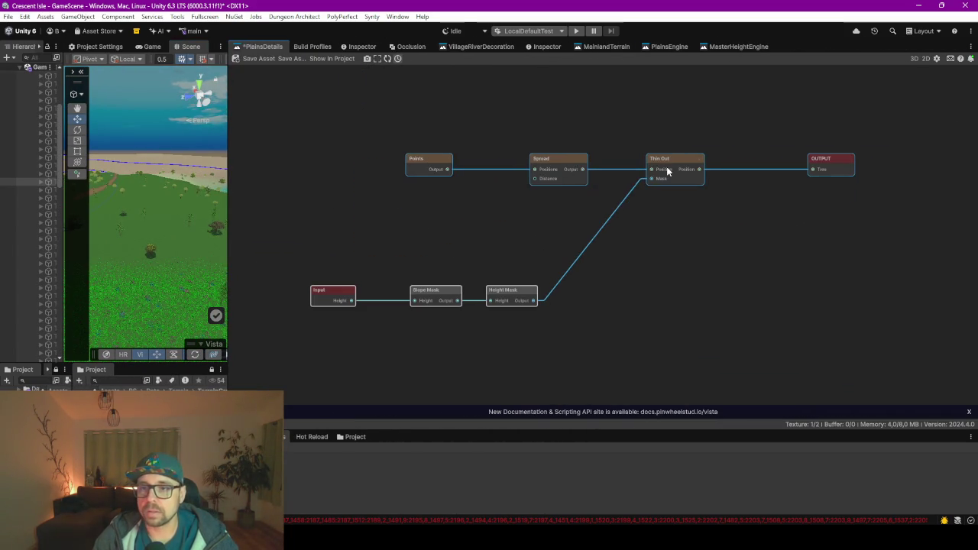
scroll(667, 168, "up", 4)
left_click(390, 224)
scroll(430, 227, "down", 2)
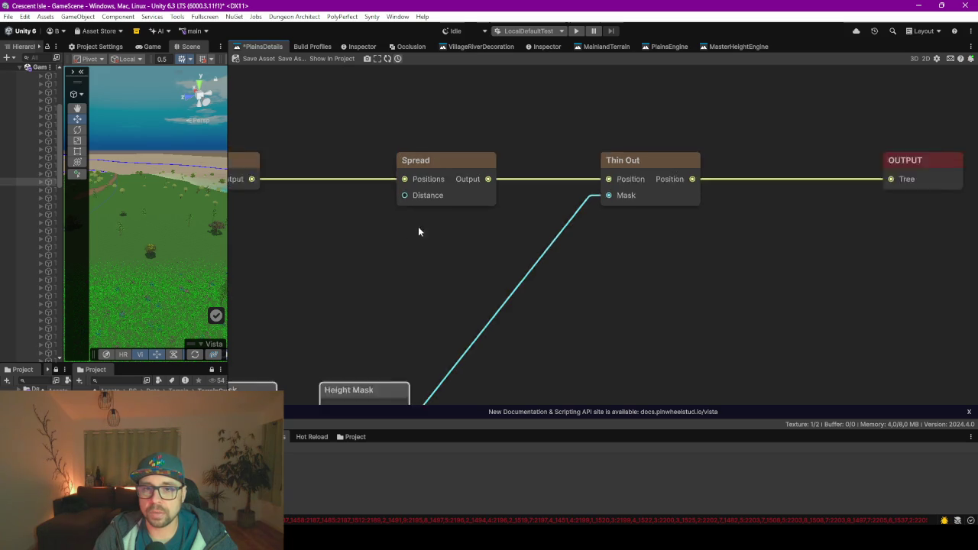
scroll(409, 241, "up", 2)
Add a Noise (Perlin01) node and place it on the graph's left side
key("space")
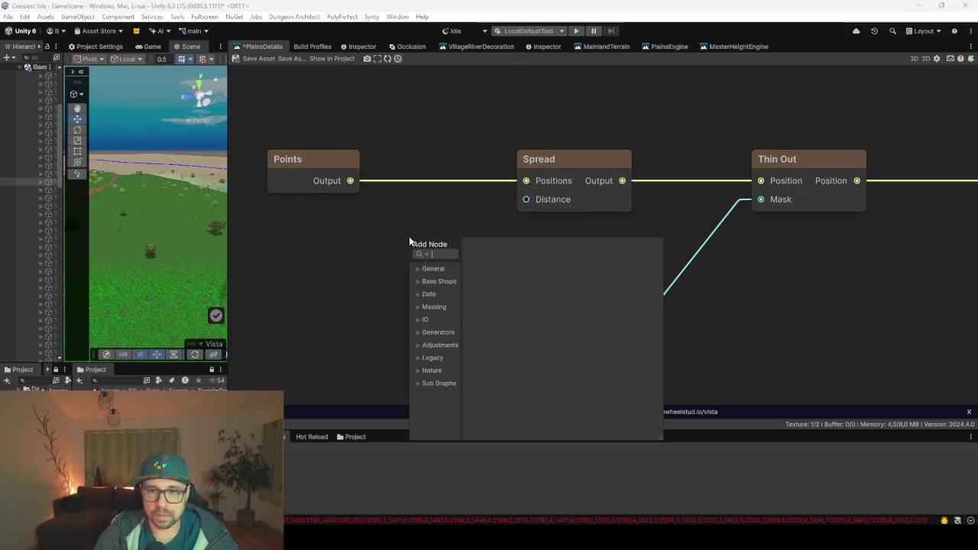
type("mask")
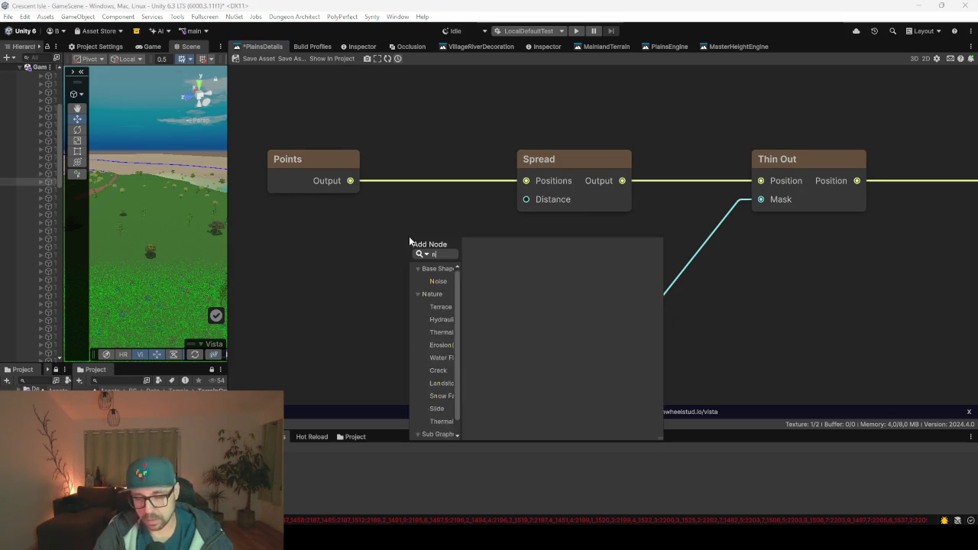
key("Escape")
left_click_drag(435, 245, 250, 245)
left_click(327, 138)
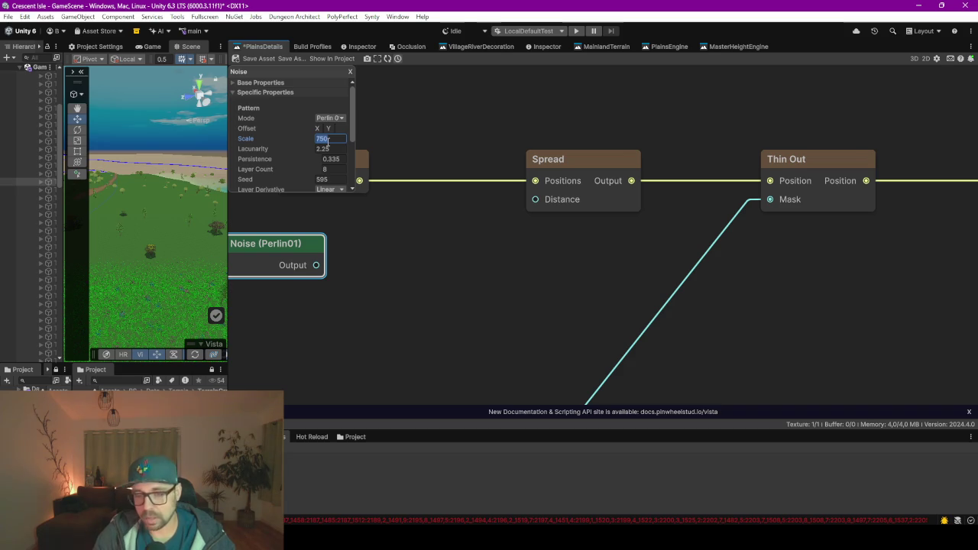
left_click(385, 276)
left_click_drag(385, 276, 485, 288)
left_click(376, 273)
Set the Noise Scale to 20 while previewing its output in an enlarged 2D Viewport
left_click(926, 59)
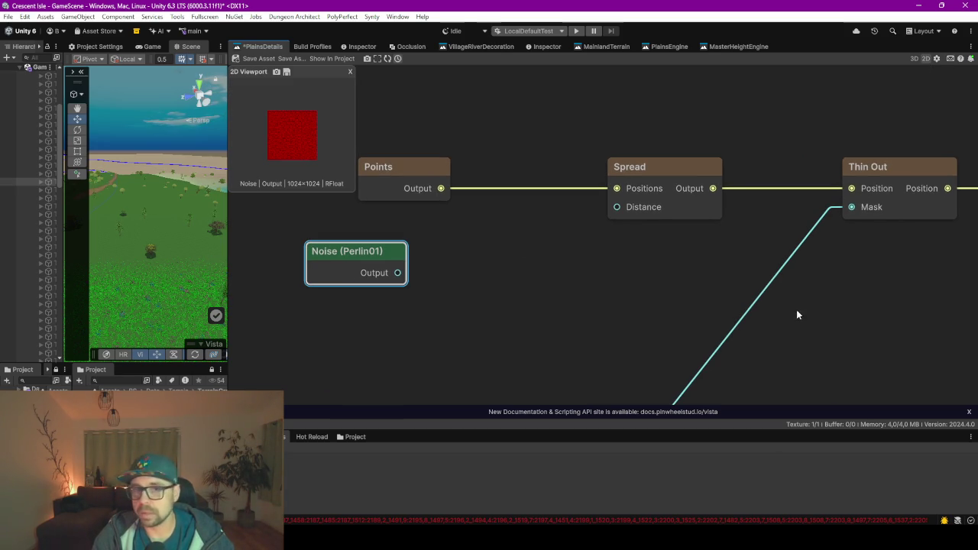
mouse_move(282, 144)
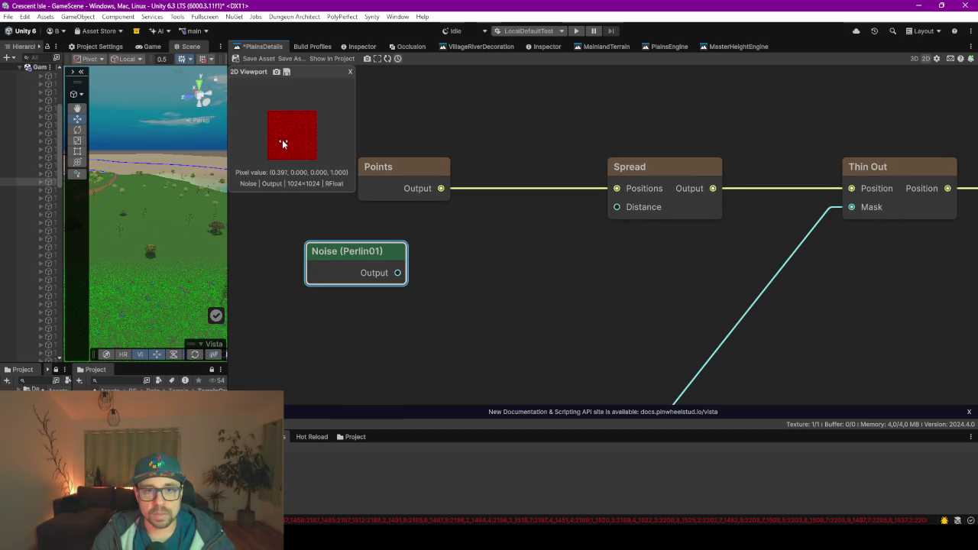
mouse_move(354, 192)
left_mouse_down()
mouse_move(540, 289)
mouse_move(581, 327)
left_mouse_up()
mouse_move(406, 71)
left_mouse_down()
mouse_move(460, 84)
mouse_move(759, 91)
mouse_move(762, 80)
left_mouse_up()
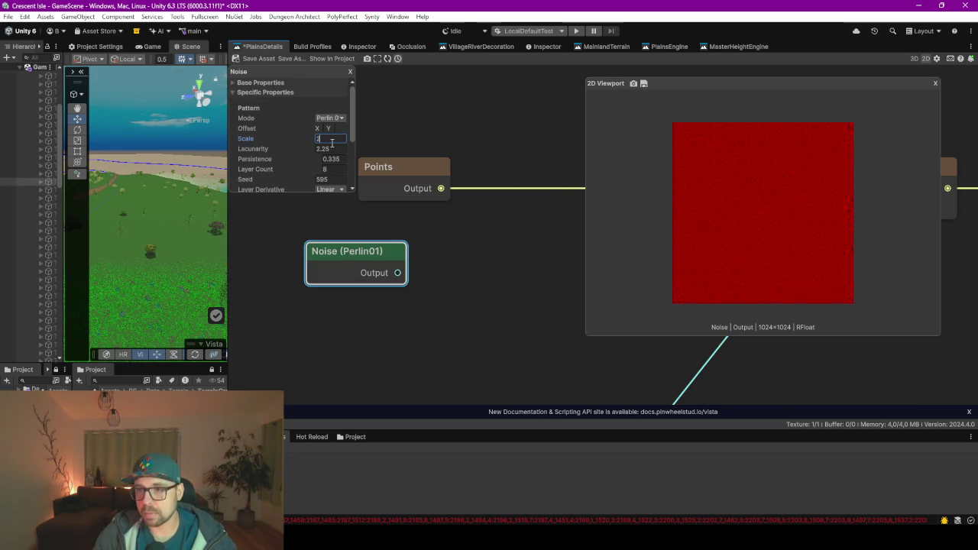
type("200")
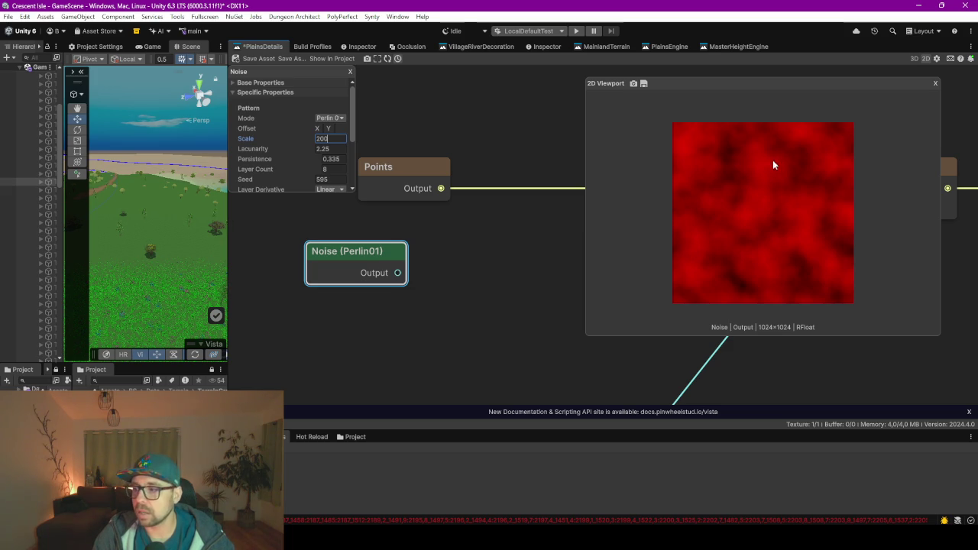
mouse_move(772, 161)
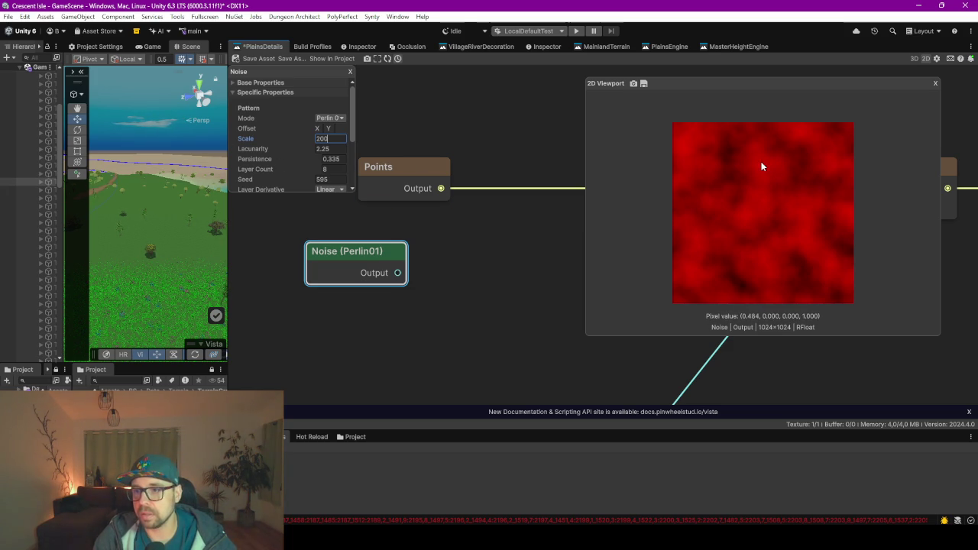
key("BackSpace")
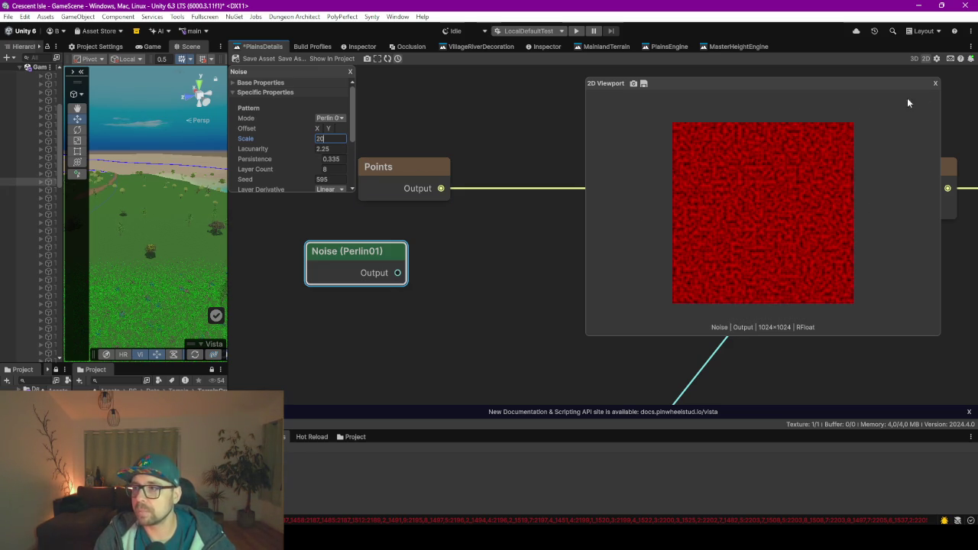
left_click(935, 83)
left_click_drag(536, 252, 497, 258)
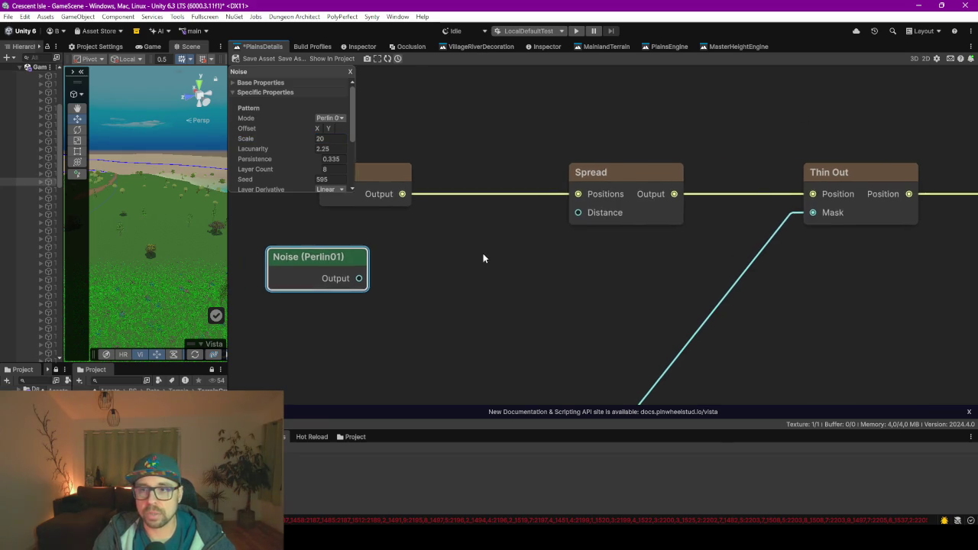
Move the Noise node further left and select the Points node
scroll(481, 259, "down", 2)
mouse_move(326, 263)
left_mouse_down()
mouse_move(248, 256)
mouse_move(386, 261)
left_mouse_up()
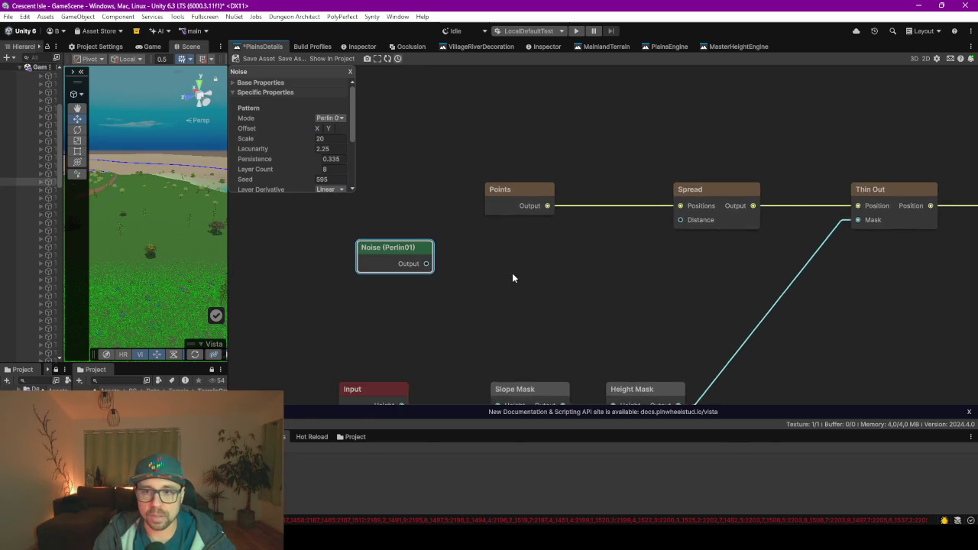
scroll(511, 273, "down", 1)
key("space")
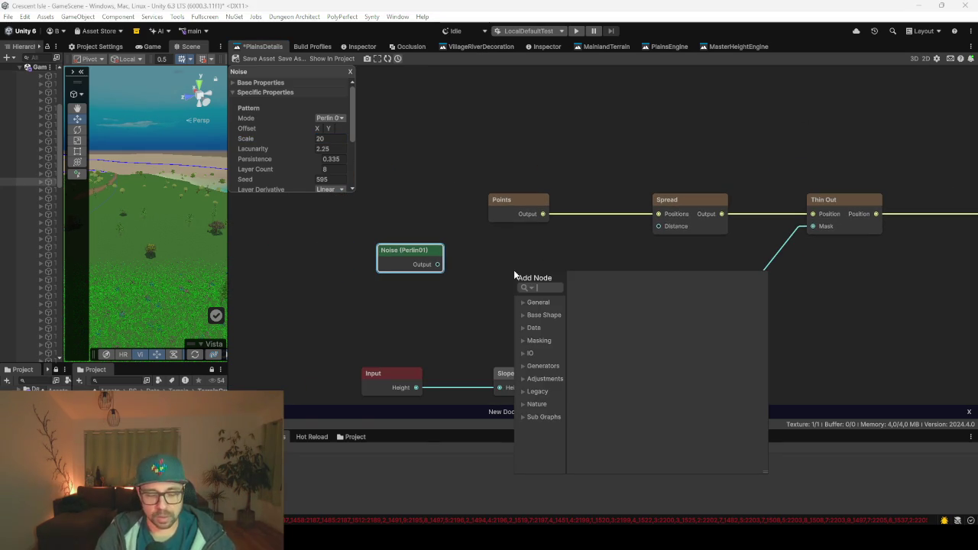
left_click(526, 214)
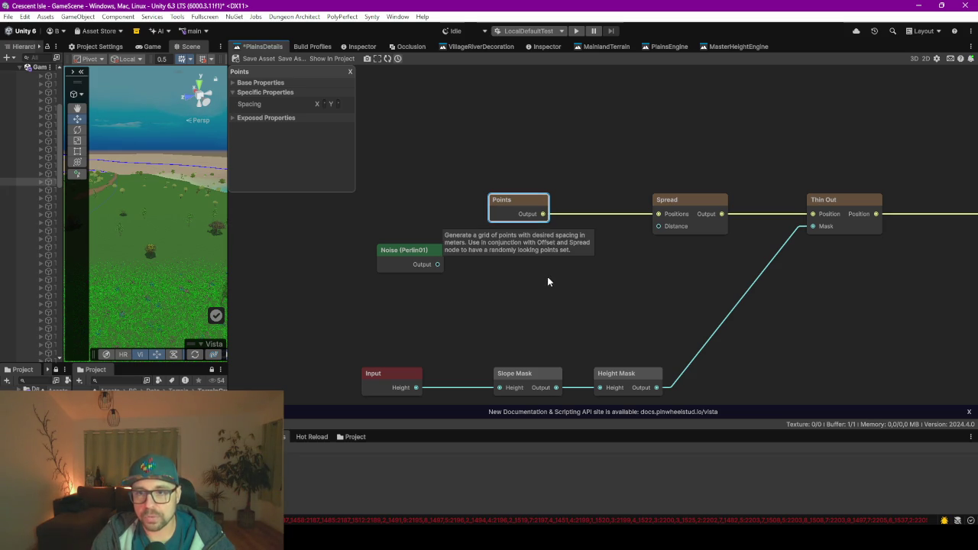
Add an Offset node via 'offs' and insert it between Points and Spread
key("space")
type("offs")
key("Down")
key("Down")
key("Return")
left_click_drag(573, 282, 586, 202)
left_click_drag(467, 196, 448, 191)
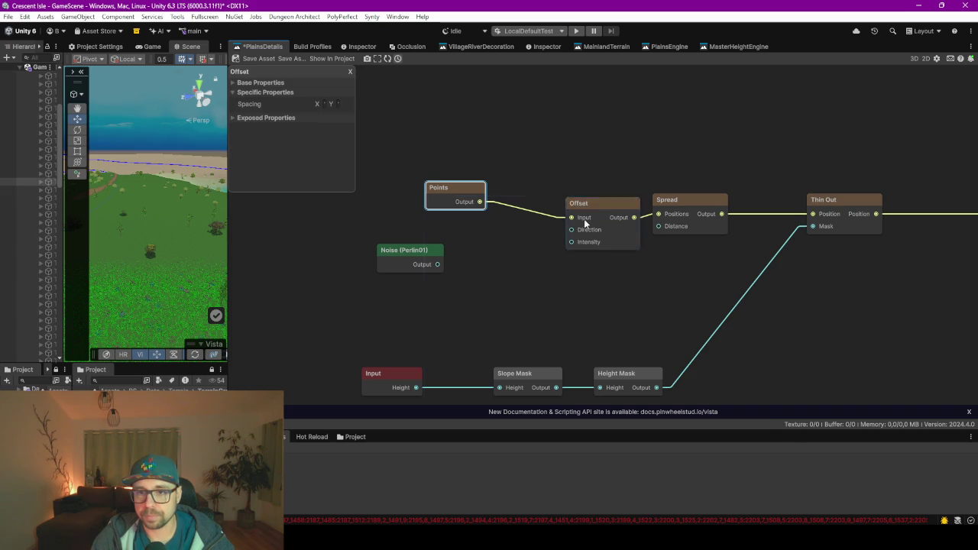
left_click_drag(585, 217, 547, 205)
left_click_drag(694, 227, 682, 217)
left_click(682, 216)
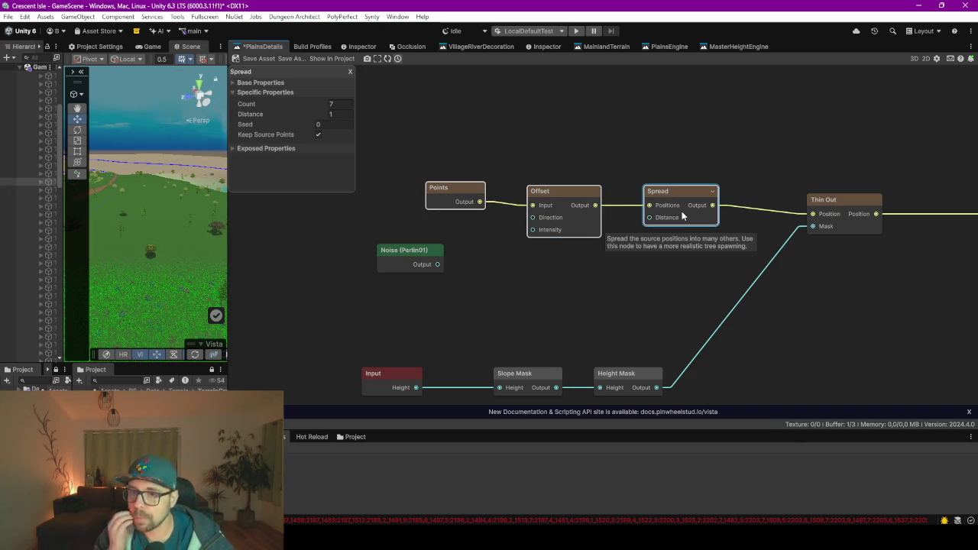
Wire the Noise output into the Offset node's Direction and Intensity inputs
left_click_drag(437, 264, 533, 217)
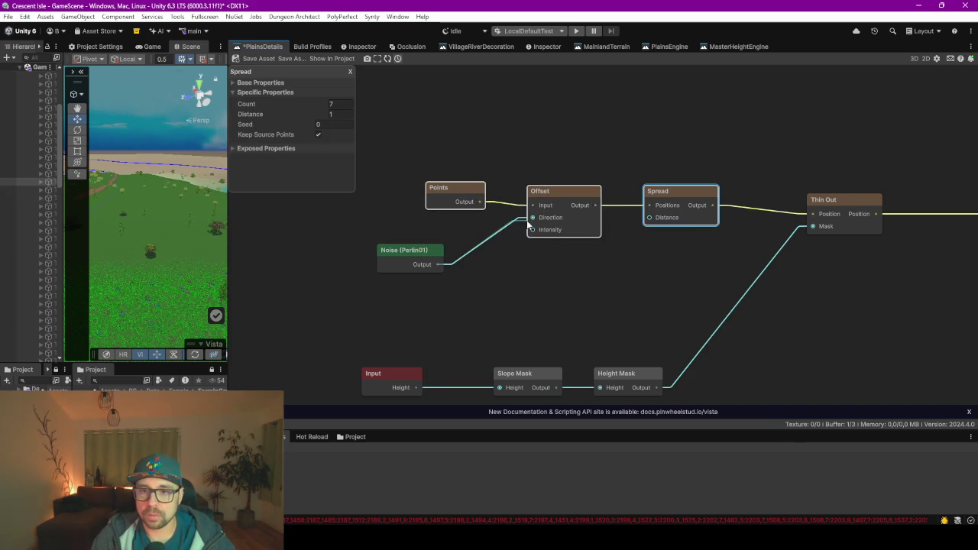
mouse_move(451, 265)
left_mouse_down()
mouse_move(496, 255)
mouse_move(532, 230)
left_mouse_up()
mouse_move(443, 265)
left_mouse_down()
mouse_move(633, 225)
mouse_move(642, 233)
left_mouse_up()
scroll(647, 255, "down", 5)
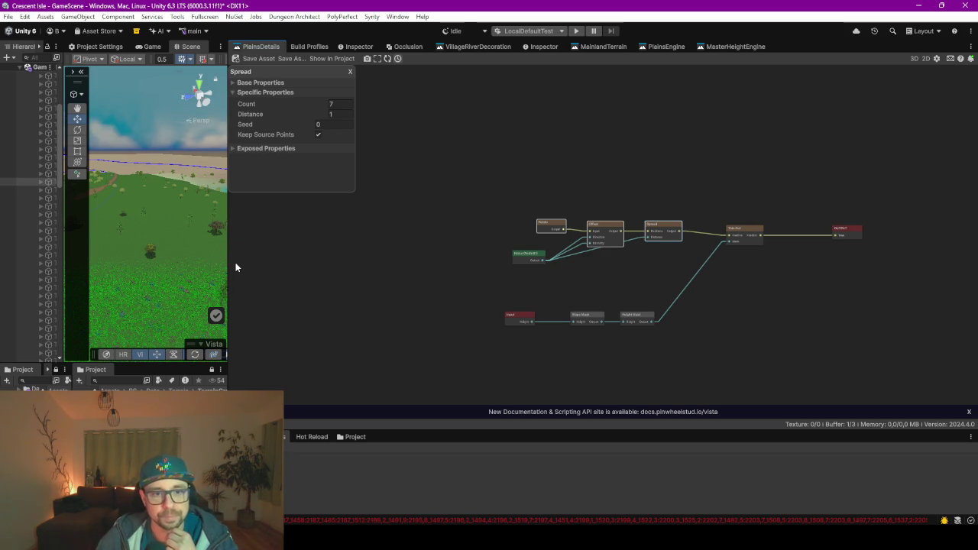
Widen the Scene view and run Vista's Generate to rebuild the terrain's tree scattering
left_click_drag(267, 257, 461, 242)
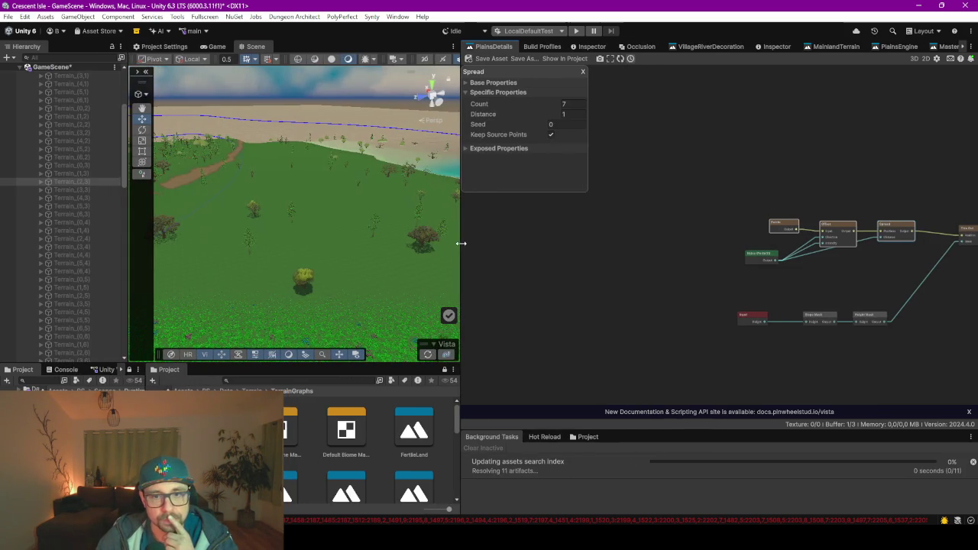
left_click(430, 356)
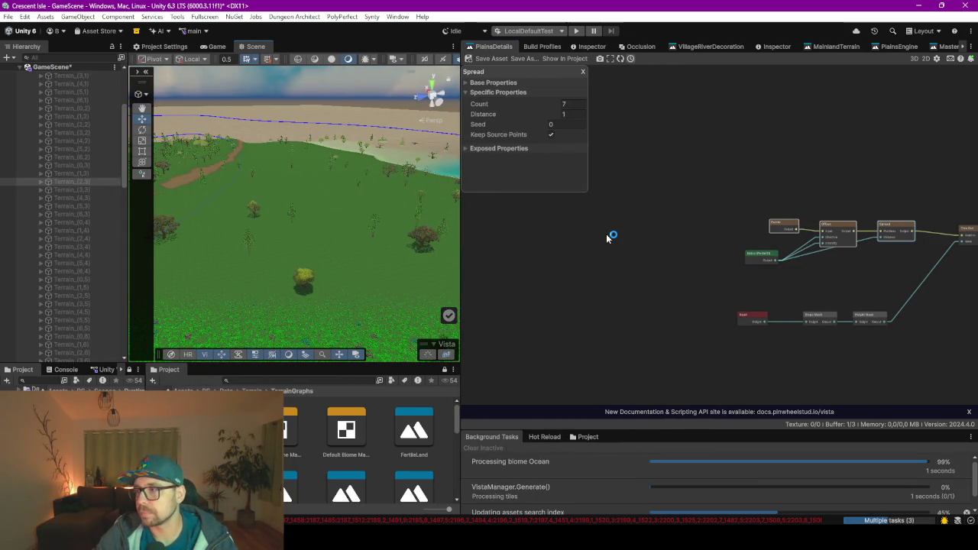
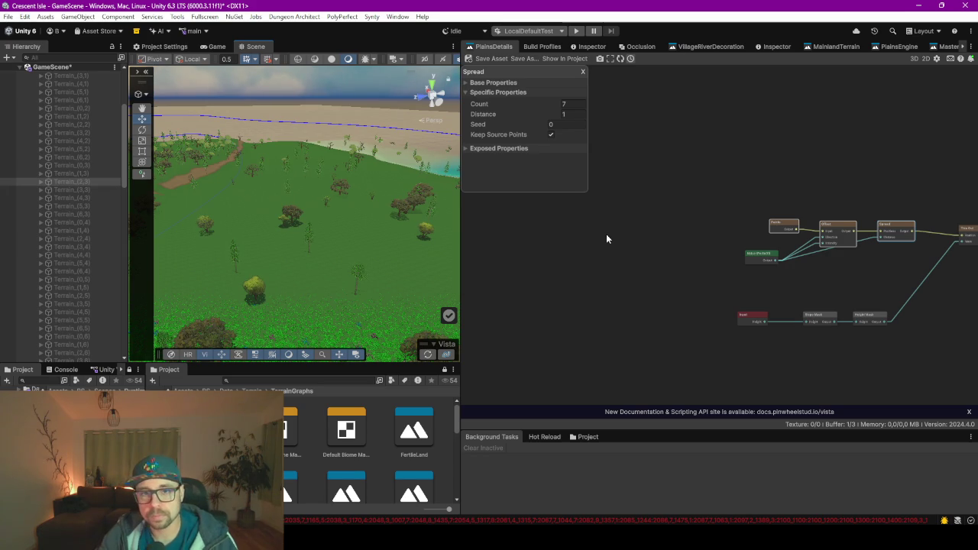
Fly over the plains, then search 'pl' and frame the view on PlayerModel (2)
mouse_move(316, 250)
left_mouse_down()
mouse_move(387, 264)
mouse_move(356, 240)
mouse_move(296, 232)
mouse_move(296, 240)
left_mouse_up()
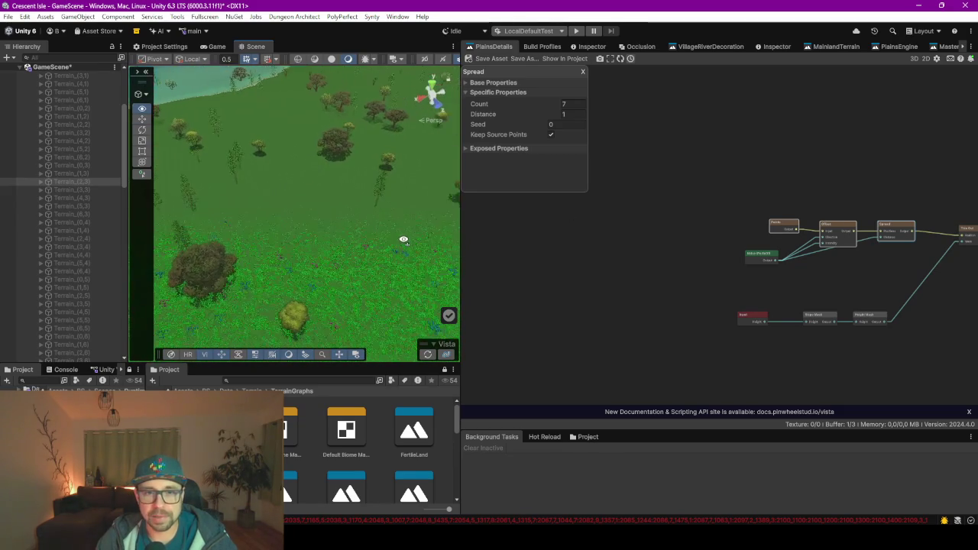
mouse_move(348, 240)
left_mouse_down()
mouse_move(395, 255)
mouse_move(461, 242)
mouse_move(360, 164)
mouse_move(396, 157)
mouse_move(269, 177)
mouse_move(302, 256)
left_mouse_up()
left_click(282, 380)
type("playerModel")
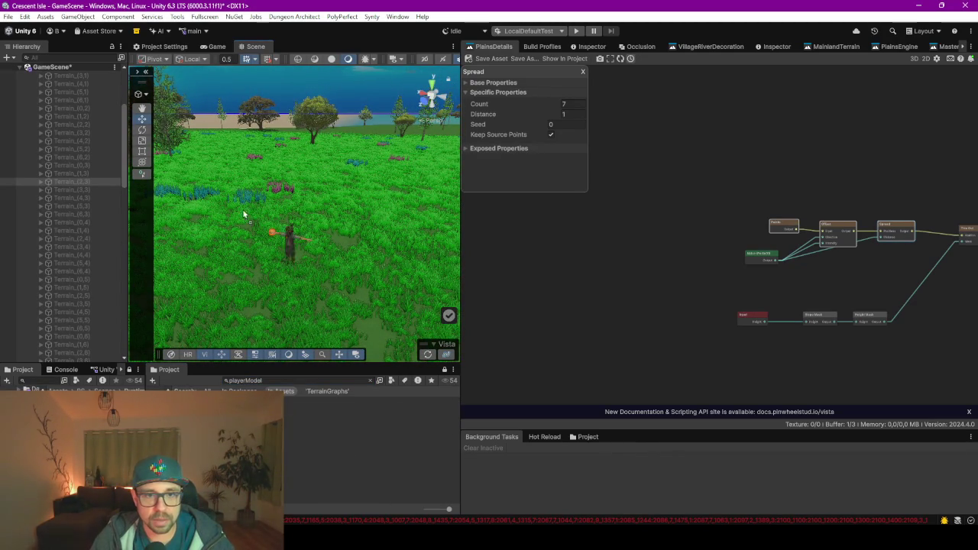
left_click(204, 188)
key("f")
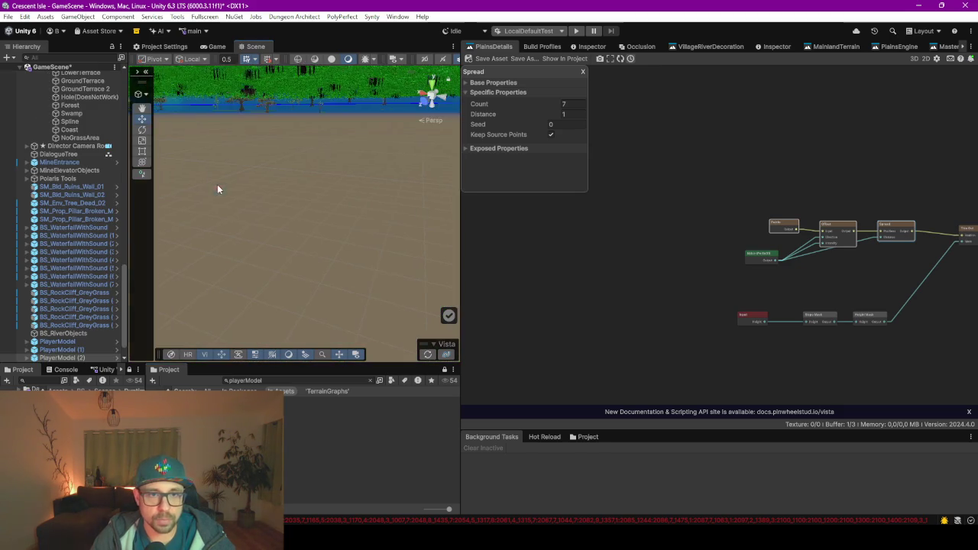
left_click(67, 358)
double_click(68, 359)
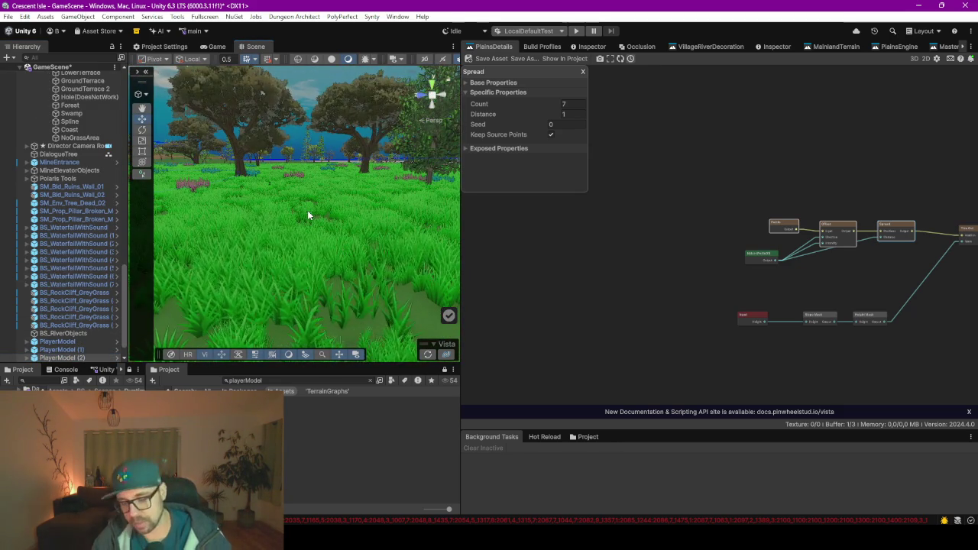
Maximise the Scene view and orbit to just behind the player character
key("F10")
key("F11")
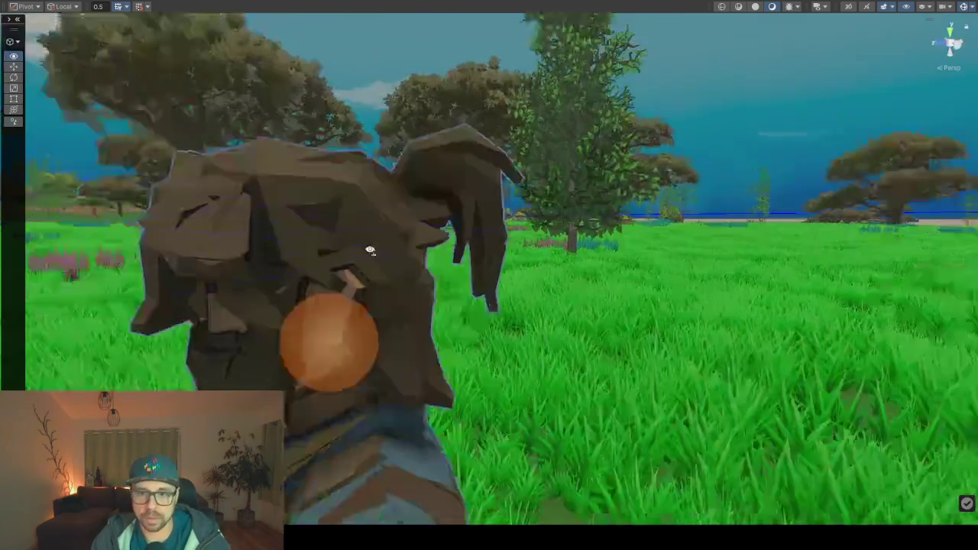
mouse_move(370, 250)
left_mouse_down()
mouse_move(80, 248)
mouse_move(129, 258)
left_mouse_up()
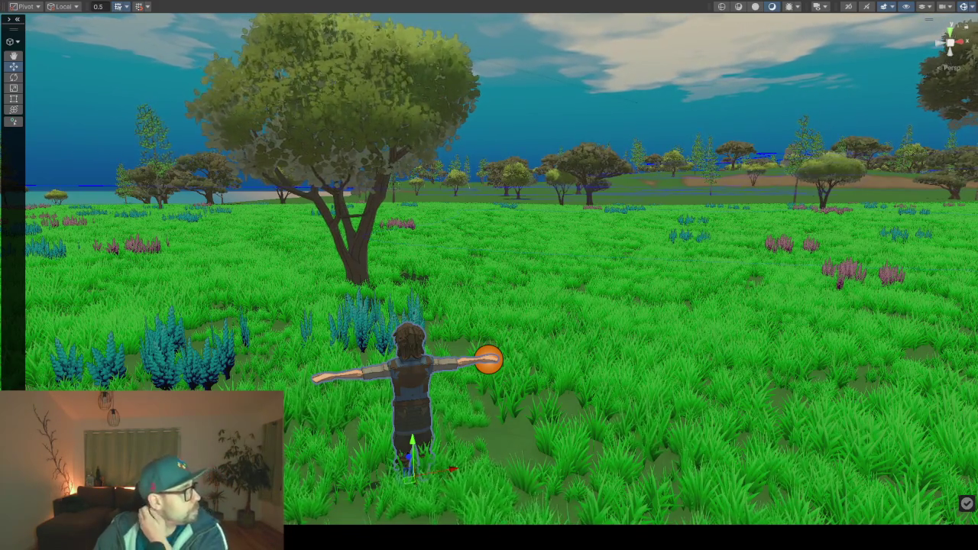
key("alt+Tab")
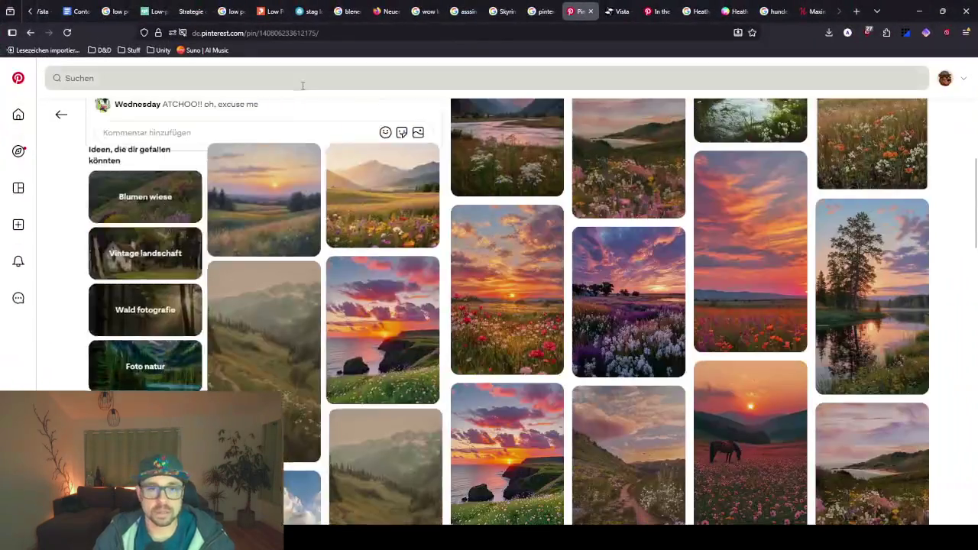
Search Pinterest for 'plains' to load grassland reference images
left_click(302, 84)
type("plains")
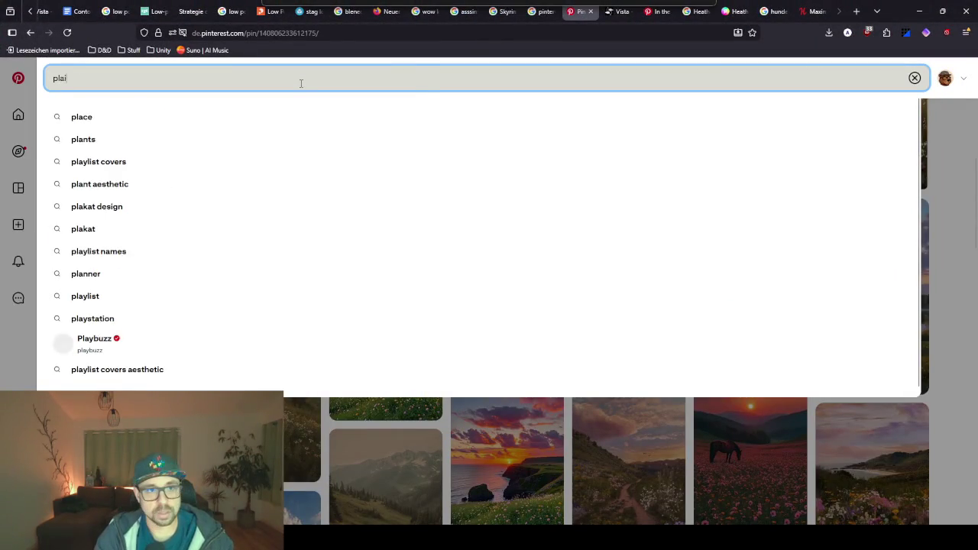
key("Return")
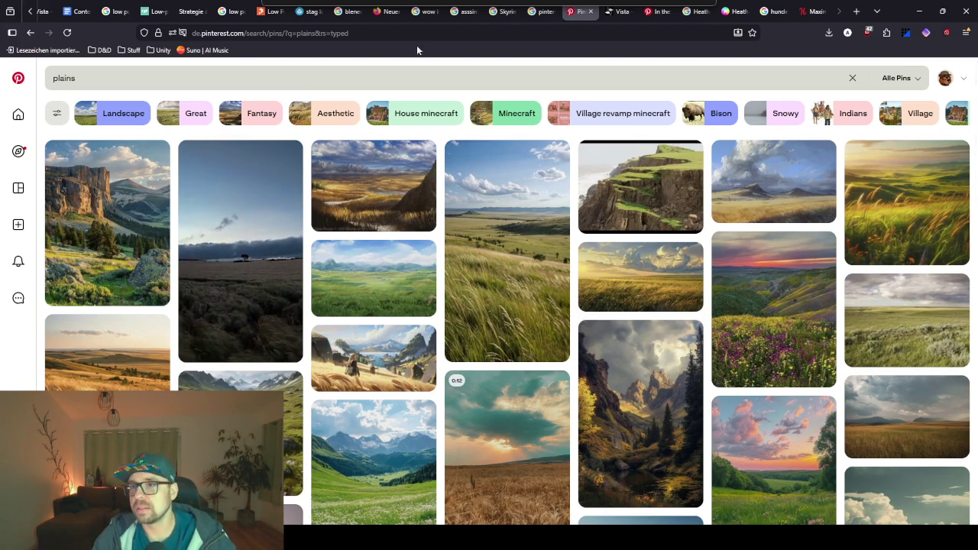
scroll(153, 11, "up", 3)
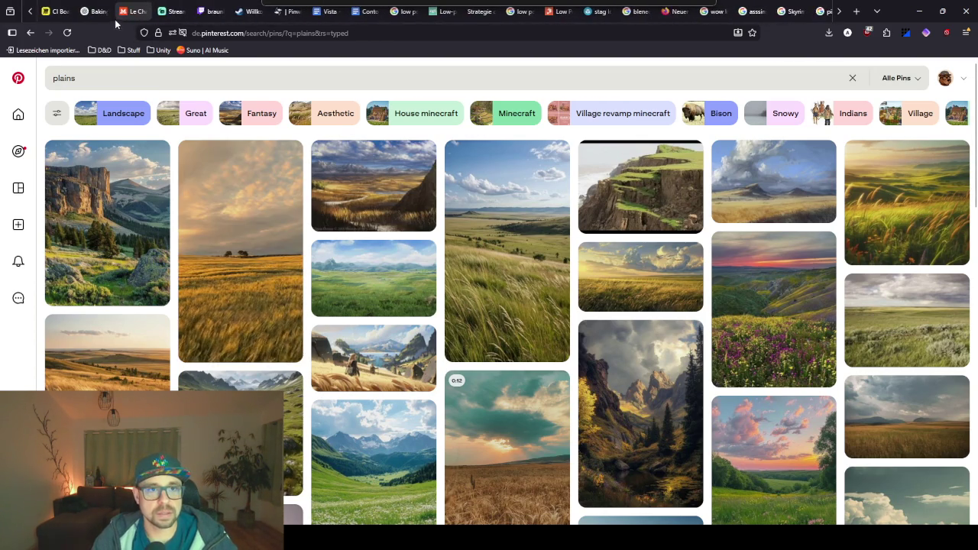
left_click(127, 10)
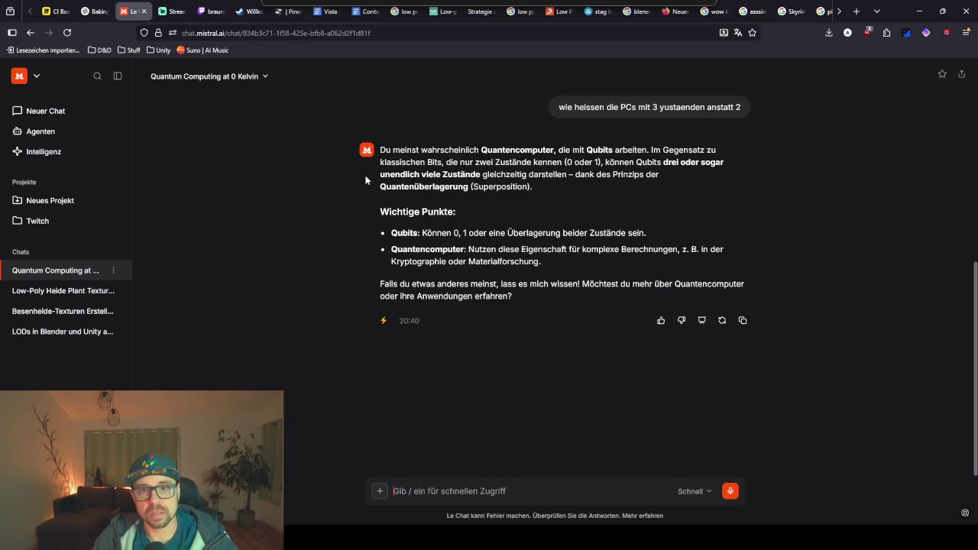
In a new Le Chat conversation, ask what the plains biome with few trees is called
left_click(28, 115)
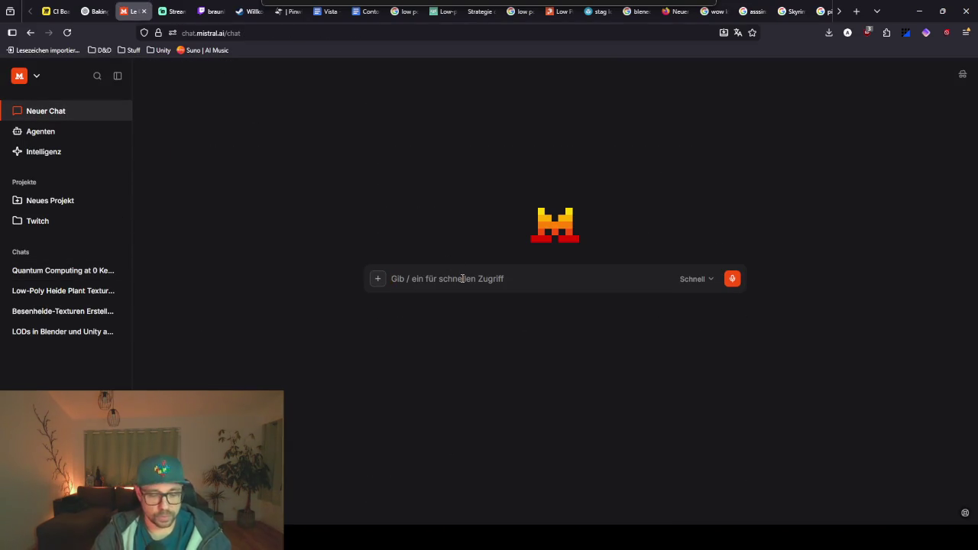
type("wie")
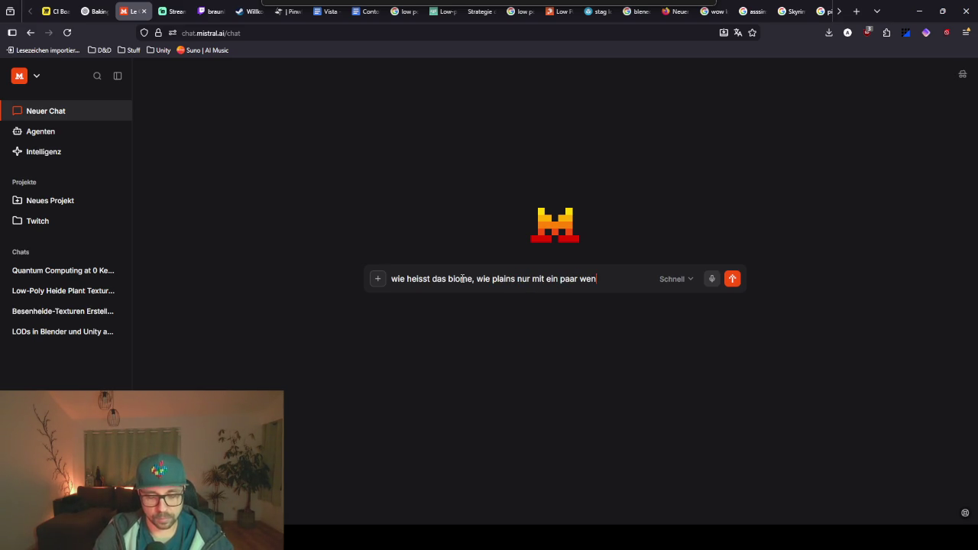
type("n baeumen")
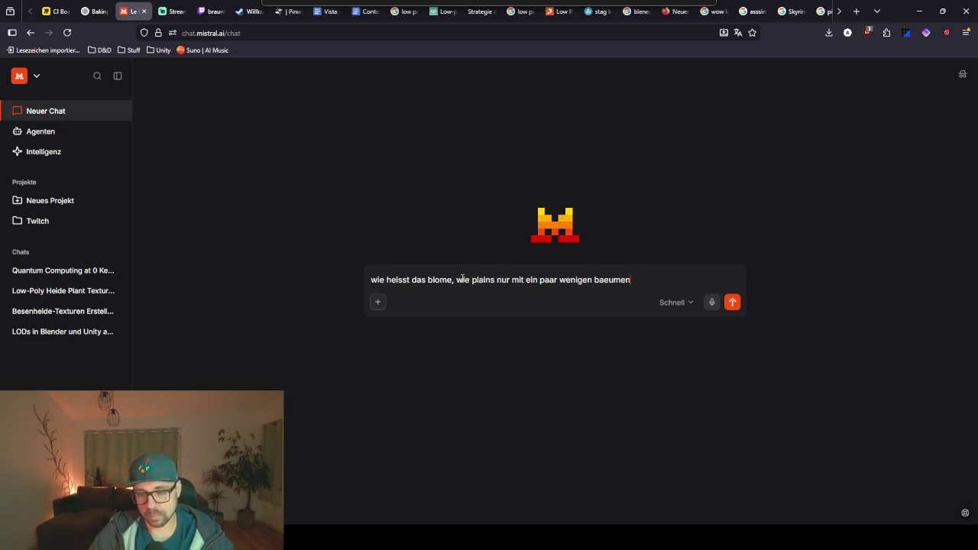
key("Return")
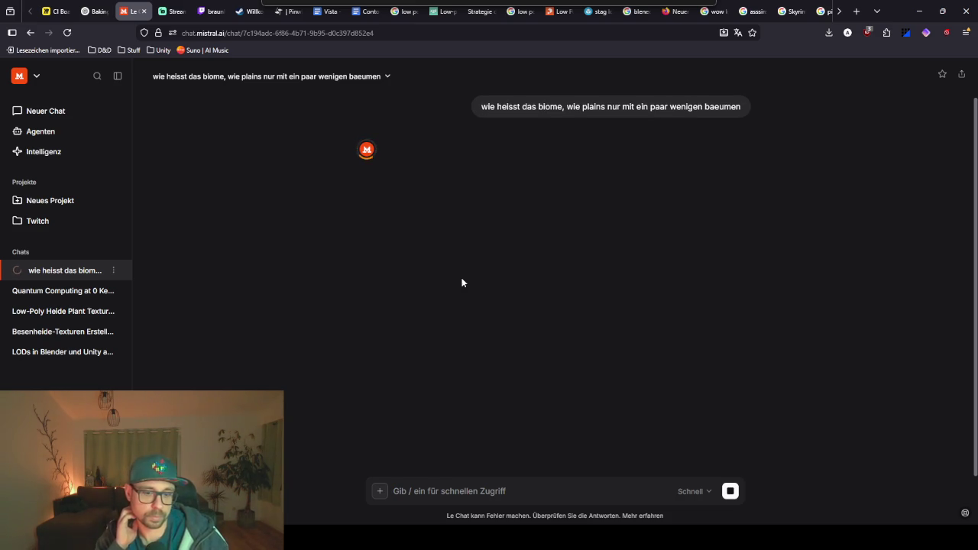
Send 'auf englisch' to get the answer, savanna, in English
type("auf ")
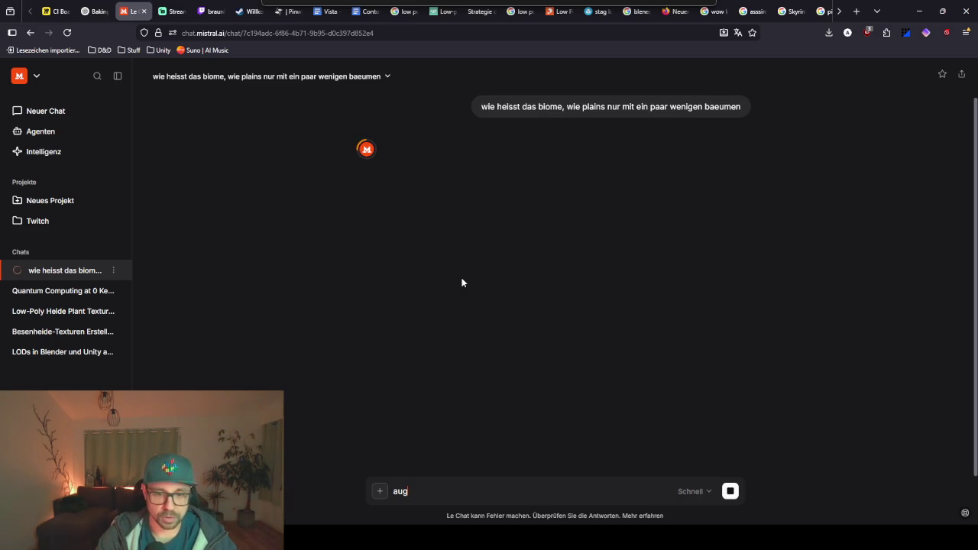
type("englisch")
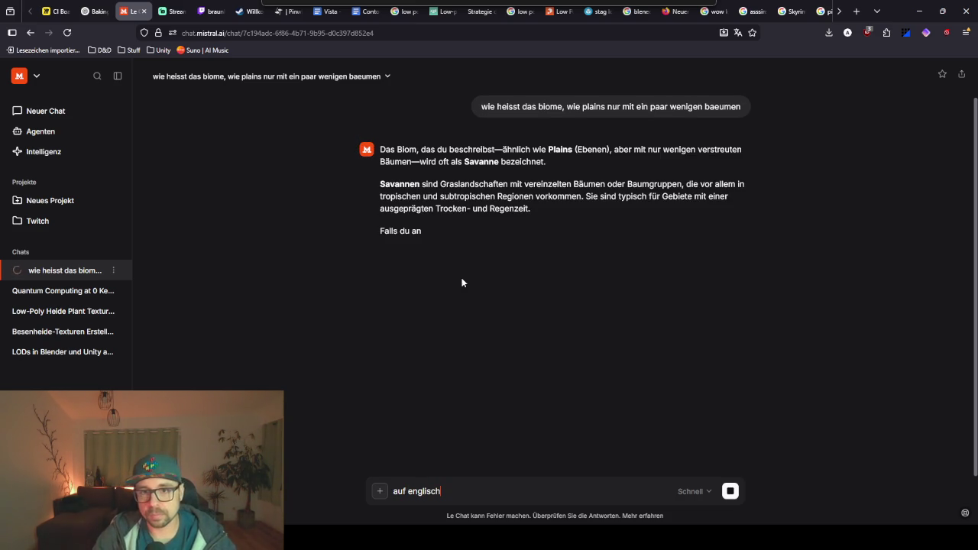
key("Return")
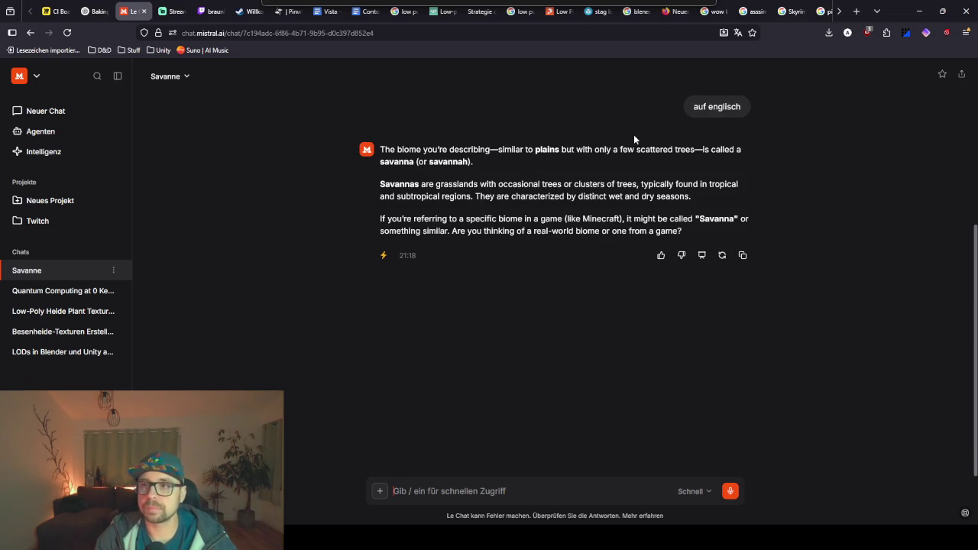
scroll(497, 14, "down", 5)
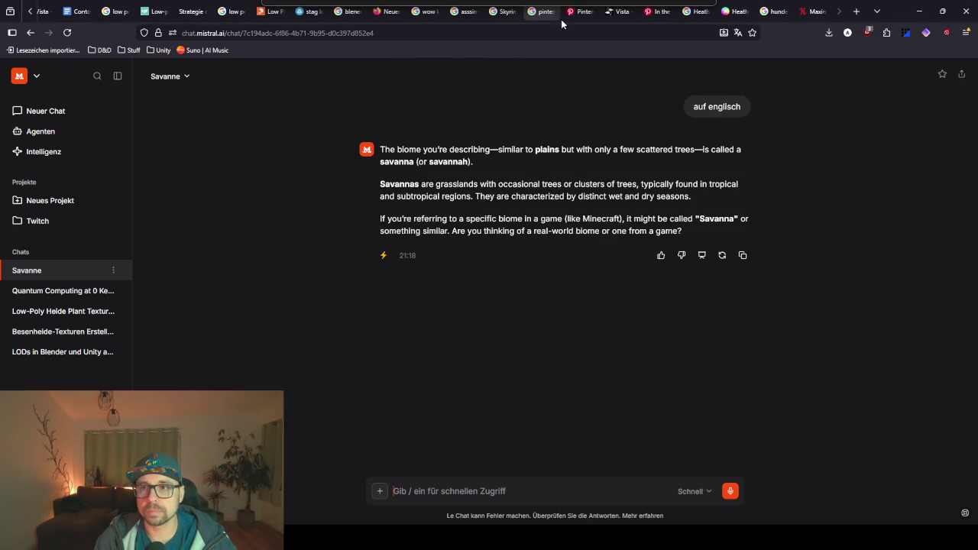
left_click(583, 11)
Search Pinterest for 'savanna', open a pin with mountains and acacias, then minimise the browser
left_click(50, 78)
type("savanna")
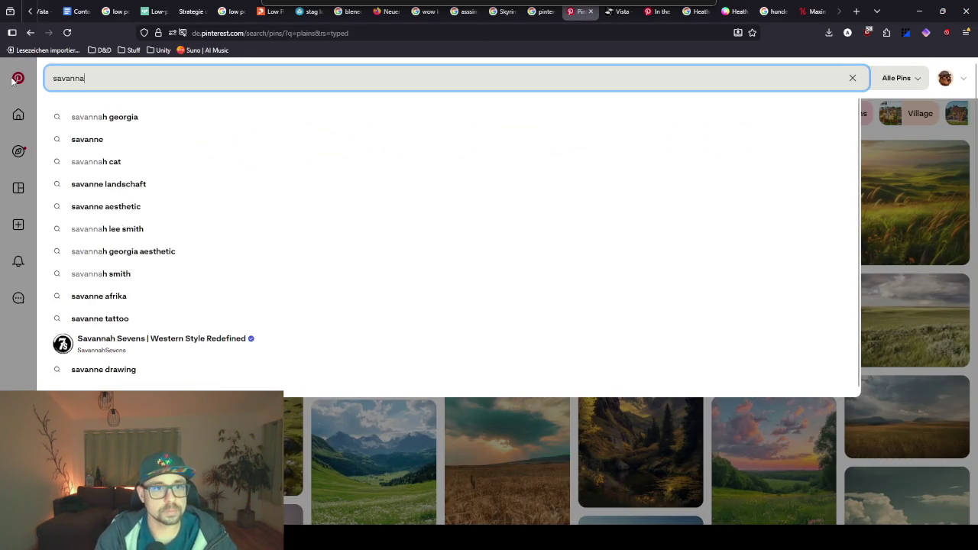
key("Return")
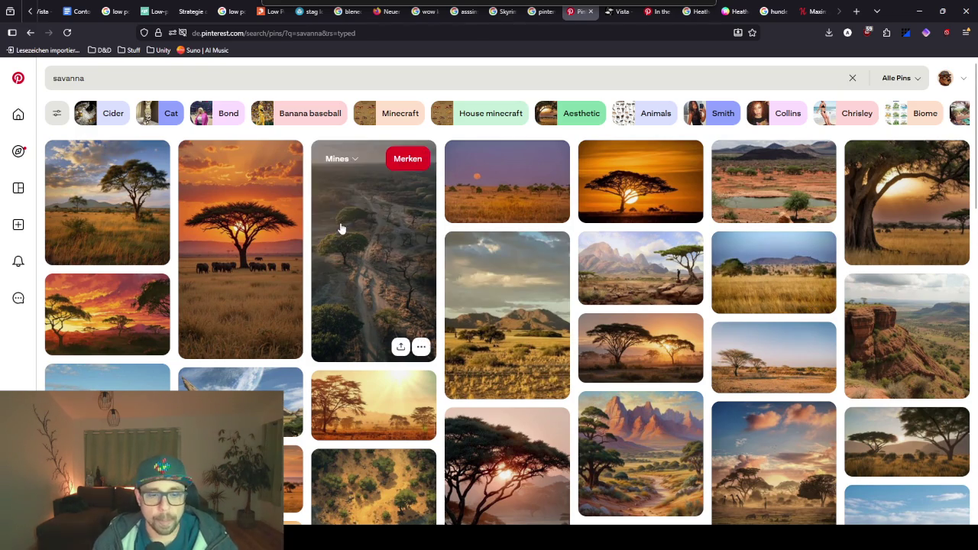
scroll(490, 298, "down", 1)
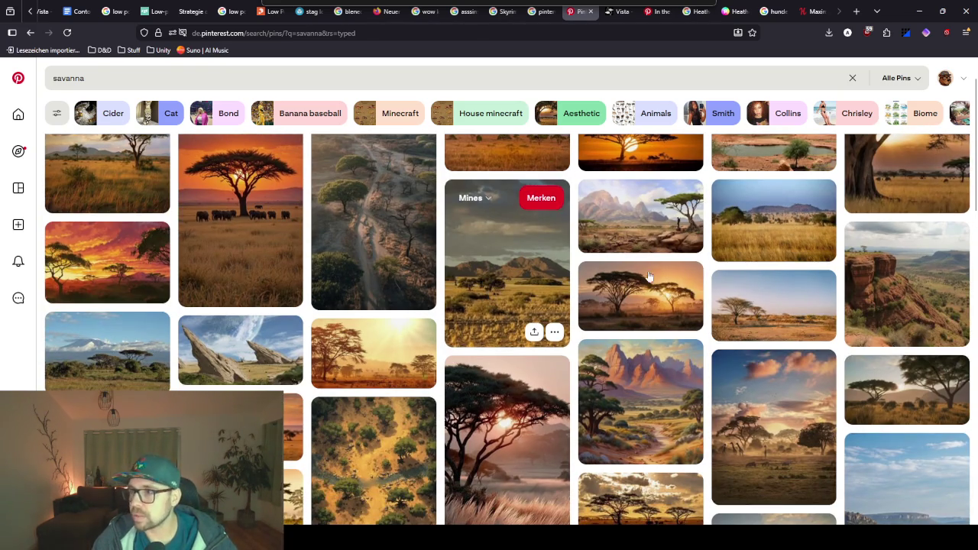
left_click(536, 284)
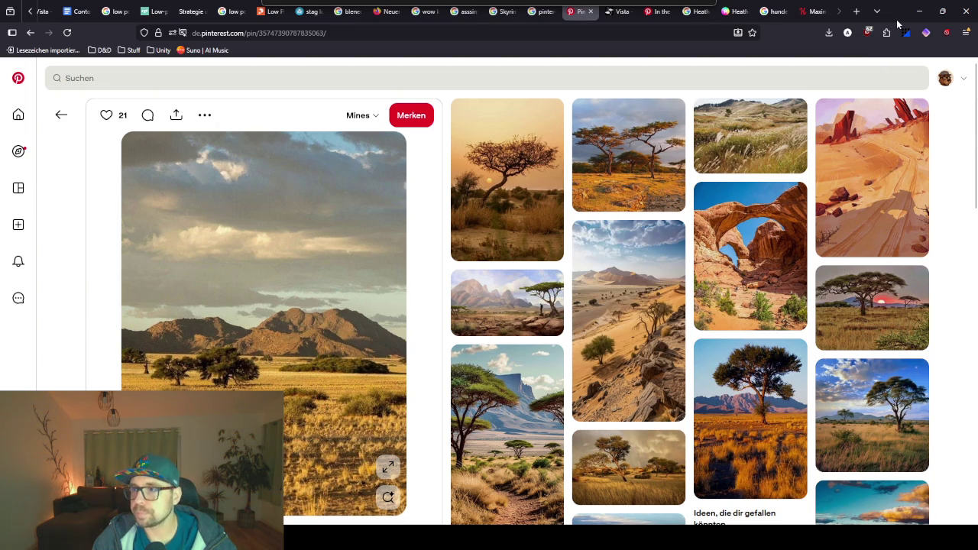
left_click(920, 11)
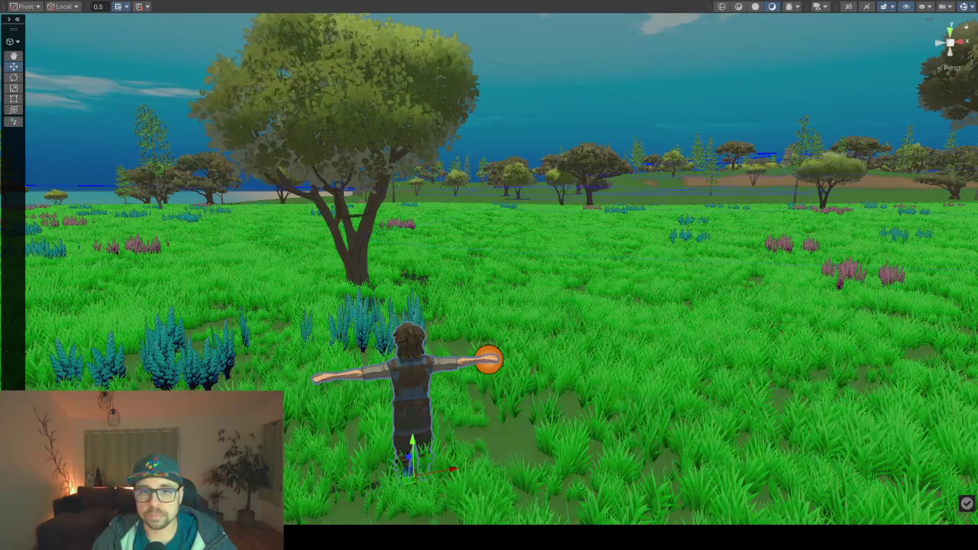
Recheck the savanna reference, then restore the editor layout with the PlainsDetails graph enlarged
key("alt+Tab")
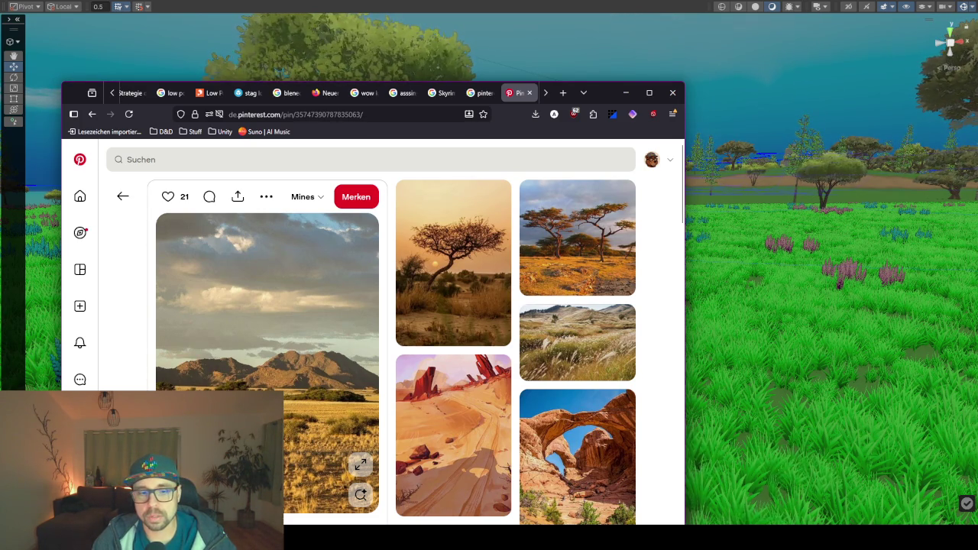
key("alt+Tab")
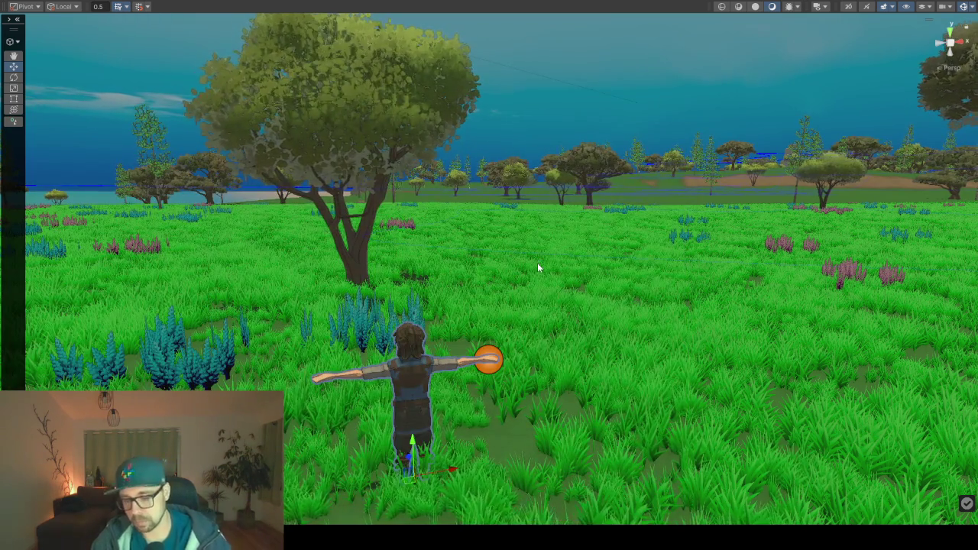
key("F10")
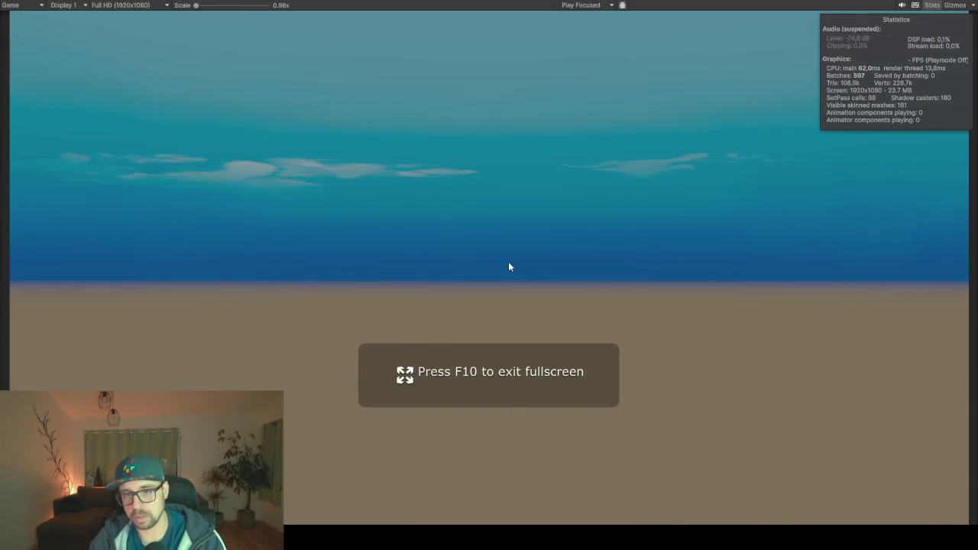
key("F10")
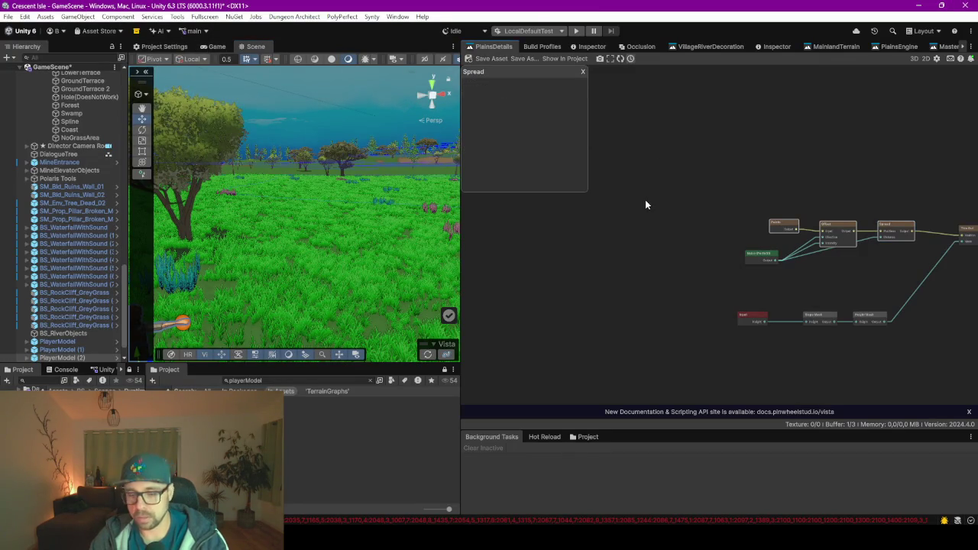
key("F9")
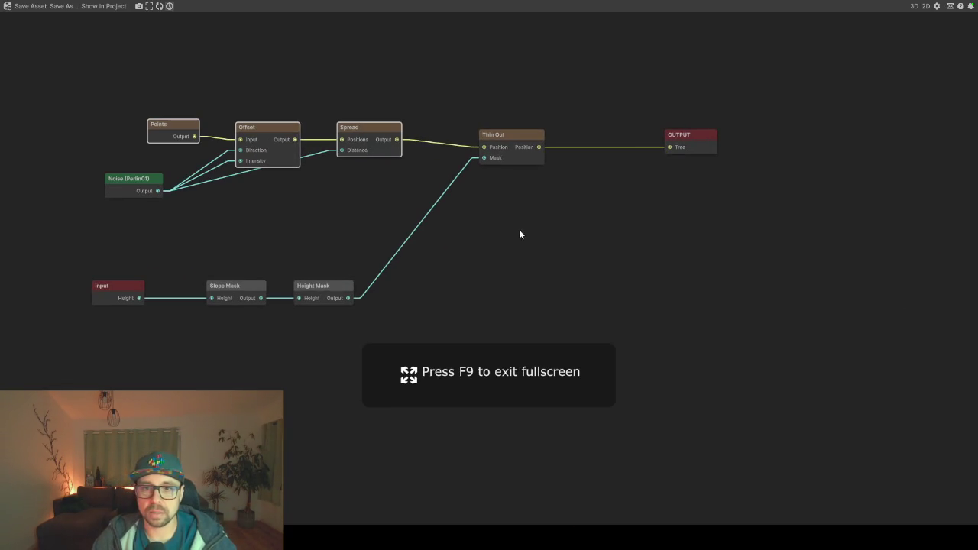
Rename the scatter OUTPUT node to Bush
left_click(686, 147)
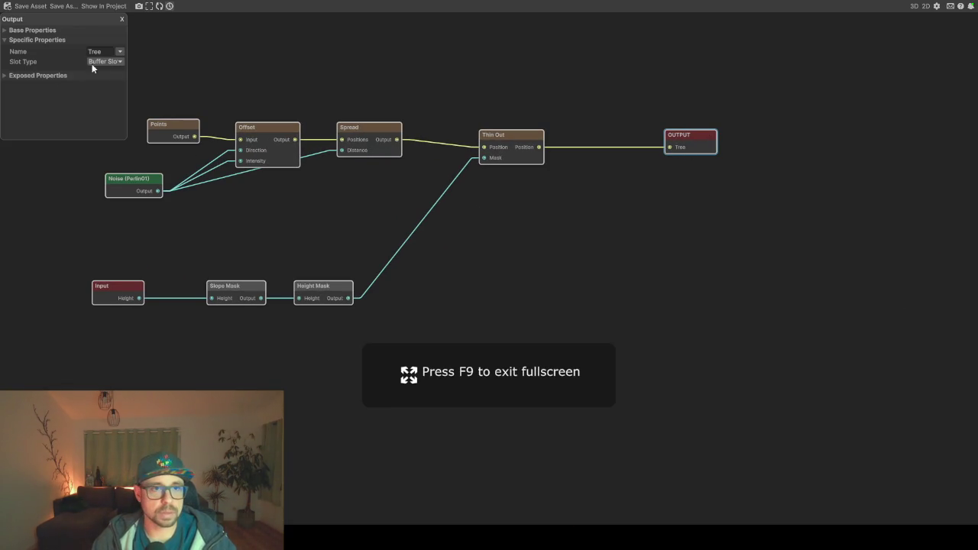
type("Bu")
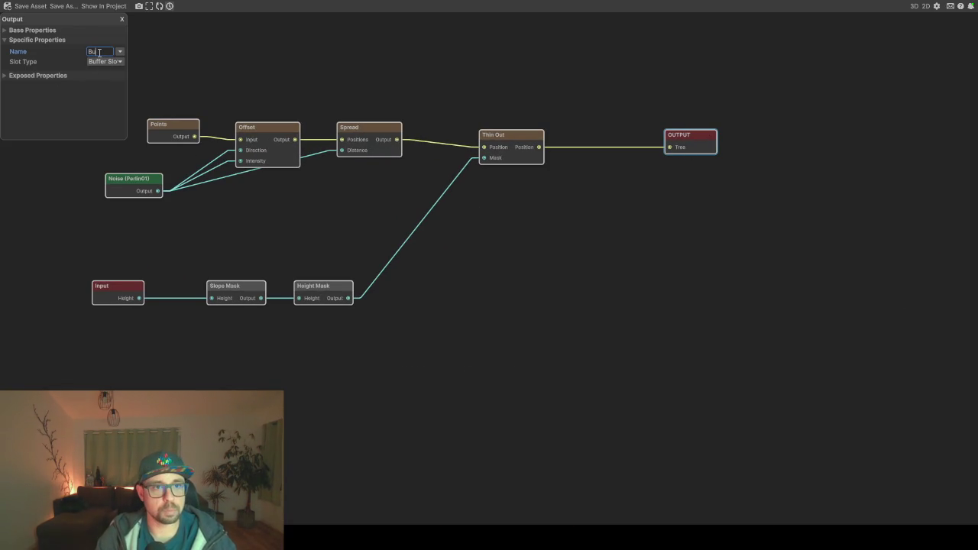
left_click(284, 208)
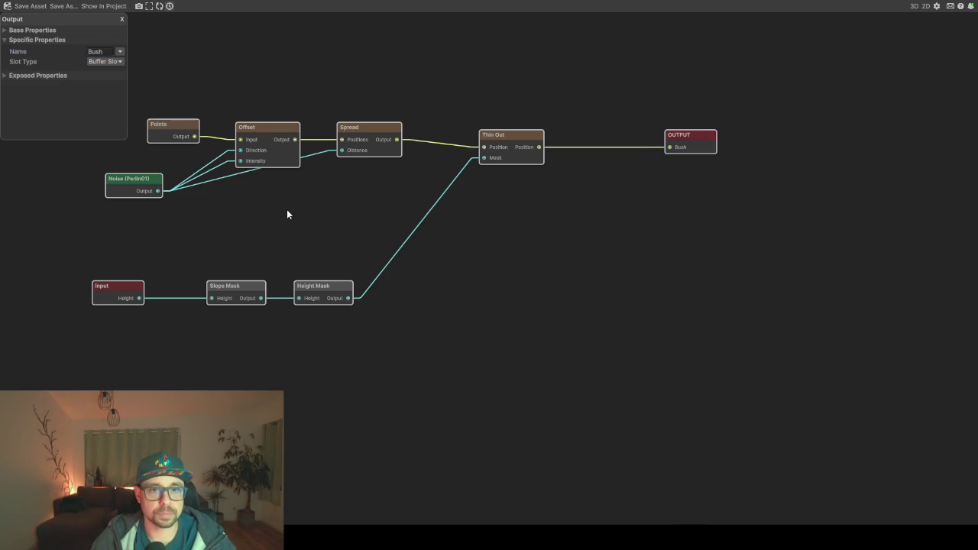
scroll(283, 206, "down", 2)
Duplicate the Points-to-Thin Out scatter chain and place the copy above the original
left_click_drag(187, 105, 497, 168)
left_click_drag(636, 173, 636, 173)
mouse_move(600, 192)
left_mouse_down()
mouse_move(342, 83)
mouse_move(348, 95)
left_mouse_up()
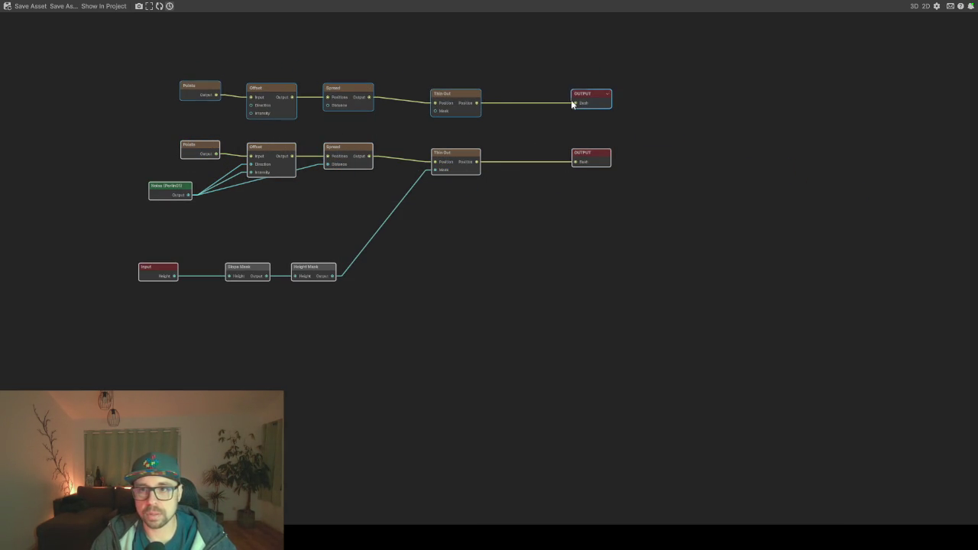
left_click(592, 99)
type("Tree")
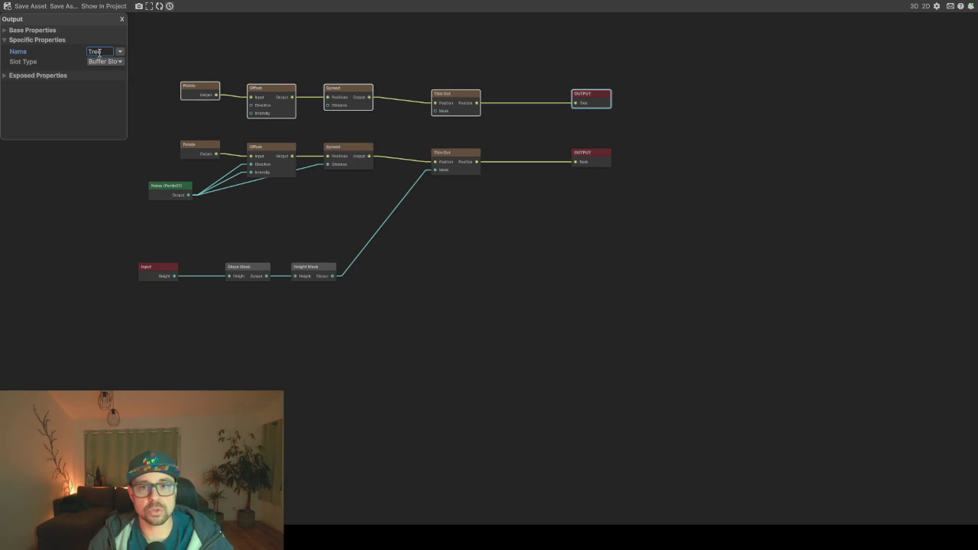
Name the top output Tree and wire the Height Mask into its Thin Out Mask via a reroute
key("Return")
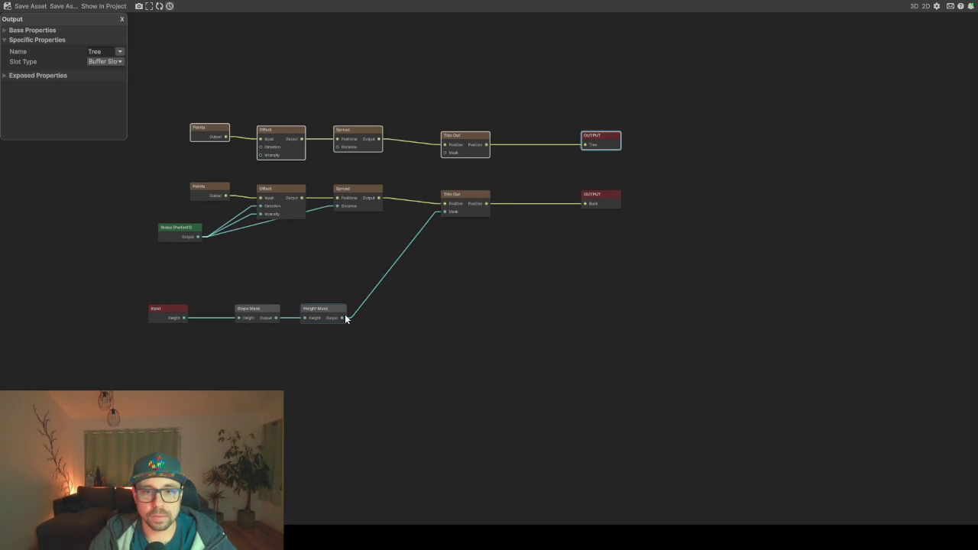
double_click(367, 299)
left_click_drag(372, 299, 444, 152)
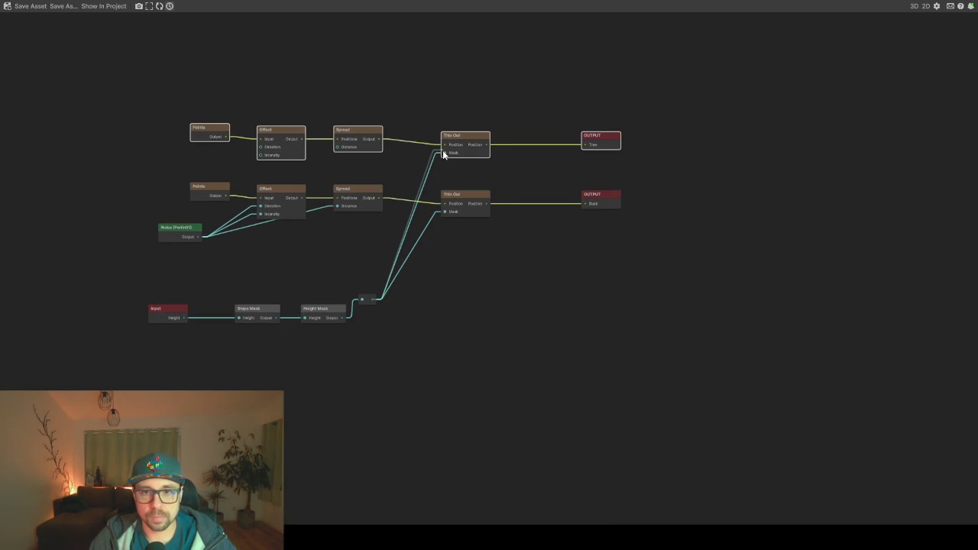
Reroute the Perlin noise into the top Offset's Direction and Spread's Distance
left_click_drag(179, 235, 136, 237)
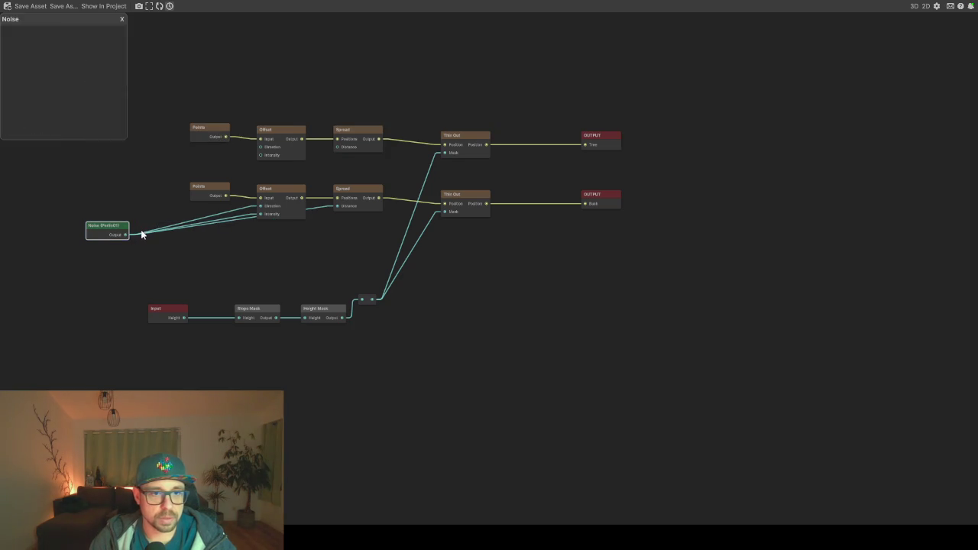
double_click(145, 235)
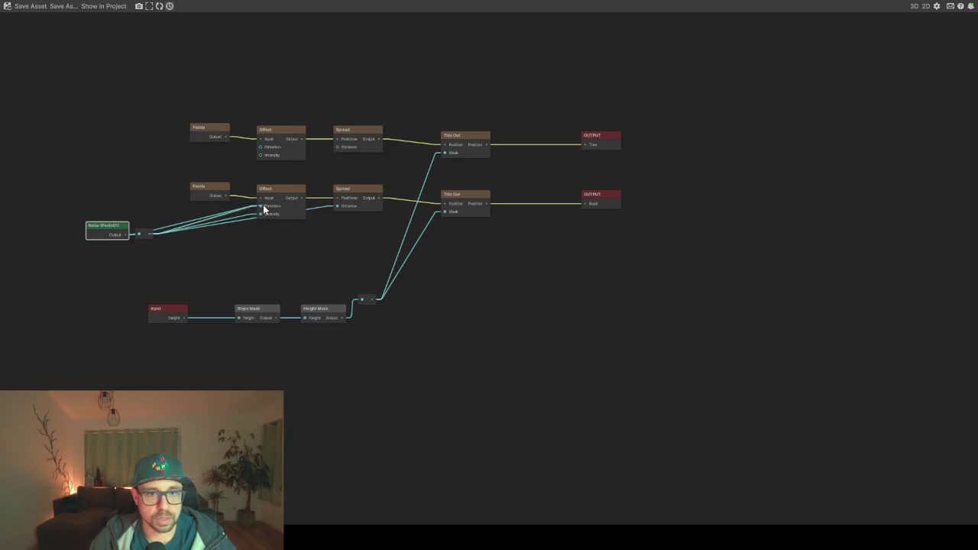
left_click_drag(115, 230, 65, 236)
right_click(135, 237)
key("Escape")
mouse_move(148, 234)
left_mouse_down()
mouse_move(195, 188)
mouse_move(261, 155)
left_mouse_up()
left_click_drag(153, 235, 335, 147)
Set the top Points node's X spacing to 300, save the asset, and leave fullscreen
left_click(210, 131)
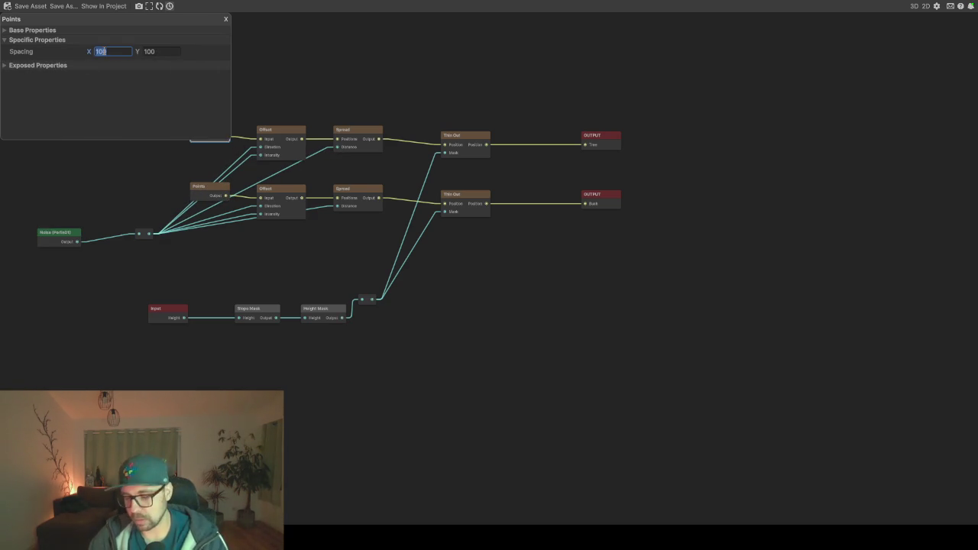
left_click(164, 53)
type("30")
left_click(318, 88)
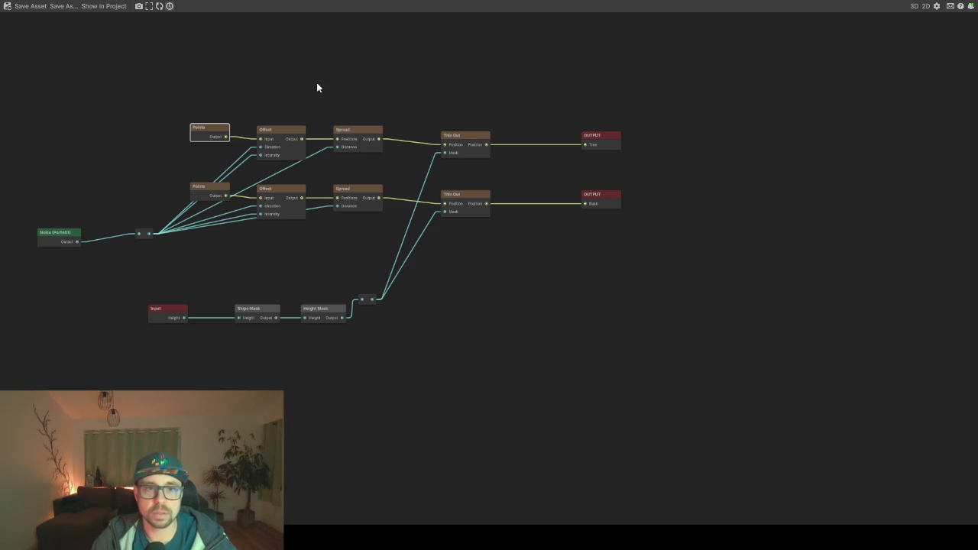
left_click(40, 8)
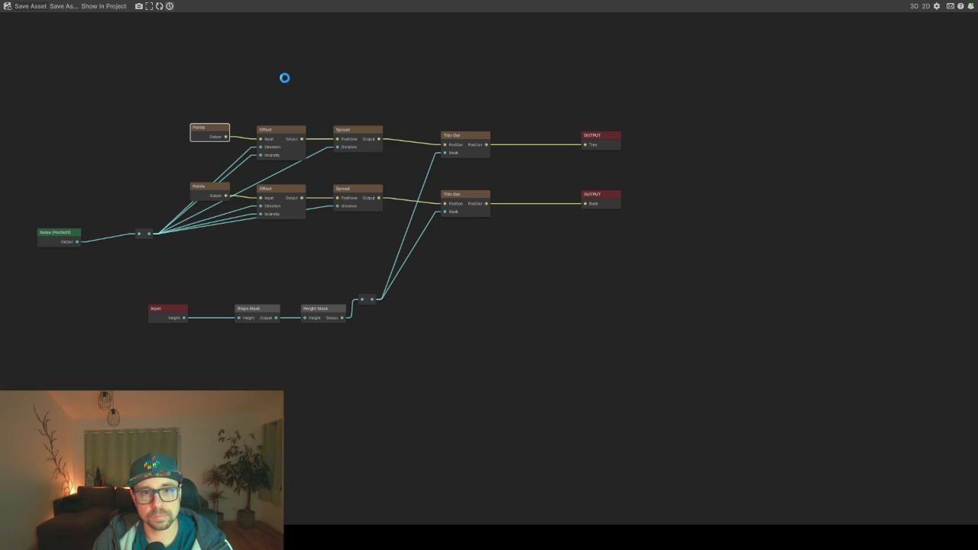
key("F11")
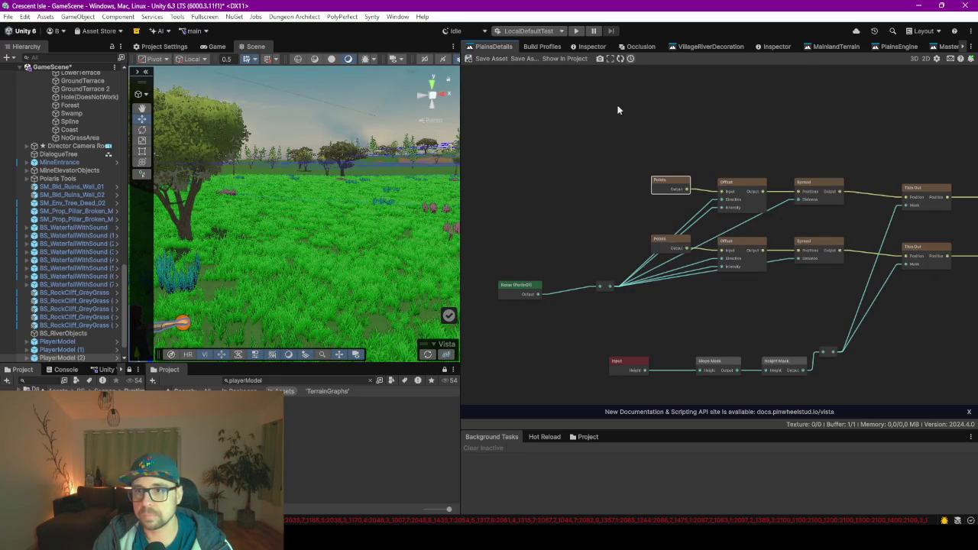
Switch to the MainlandTerrain graph and make its editor fill the screen
left_click(841, 49)
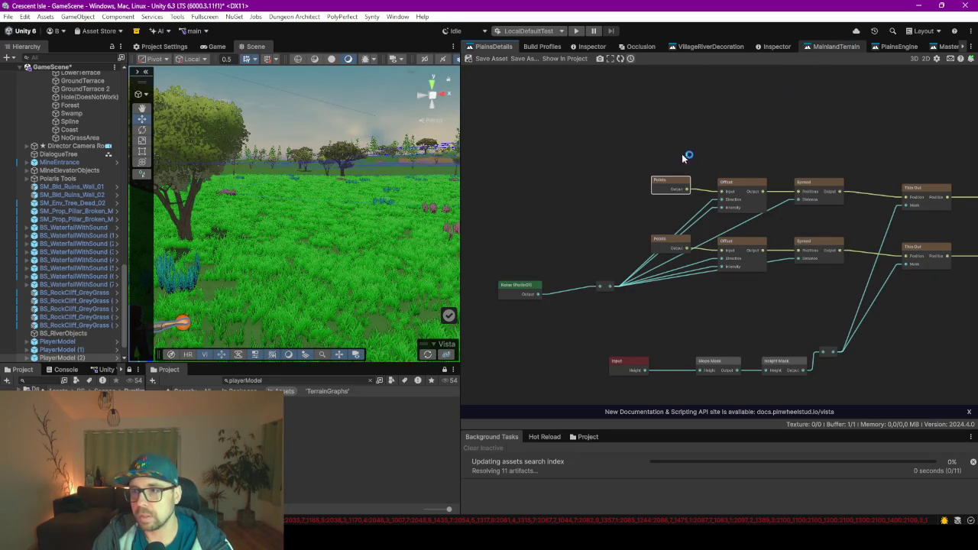
key("F9")
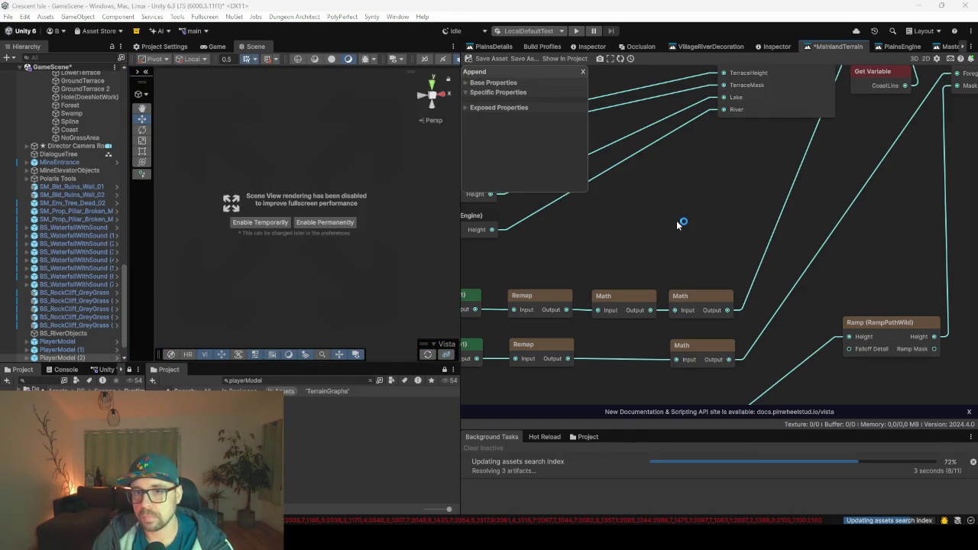
key("F9")
key("F9")
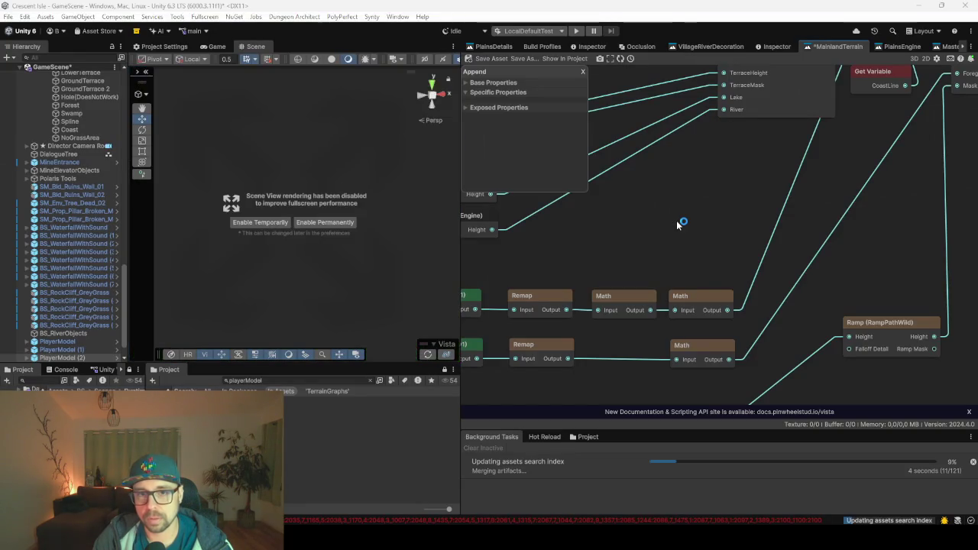
scroll(542, 213, "down", 5)
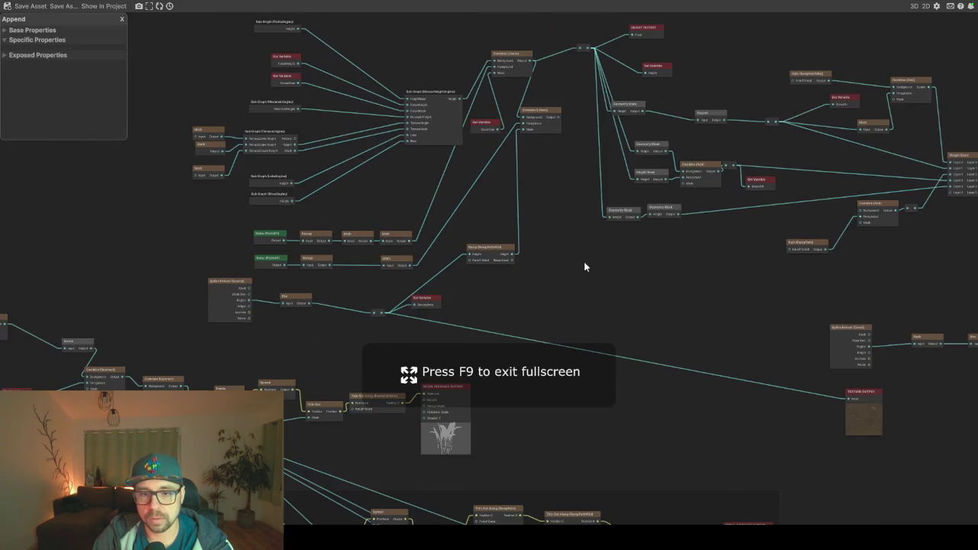
Connect the PlainsDetails sub graph's Tree output to the middle chain's Append Input 1
scroll(514, 197, "down", 3)
scroll(507, 349, "up", 6)
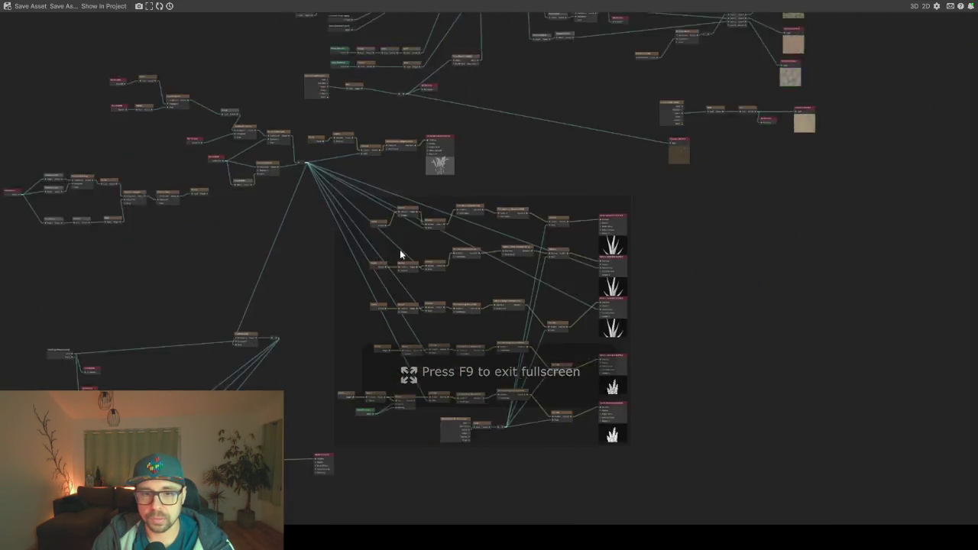
scroll(460, 261, "up", 8)
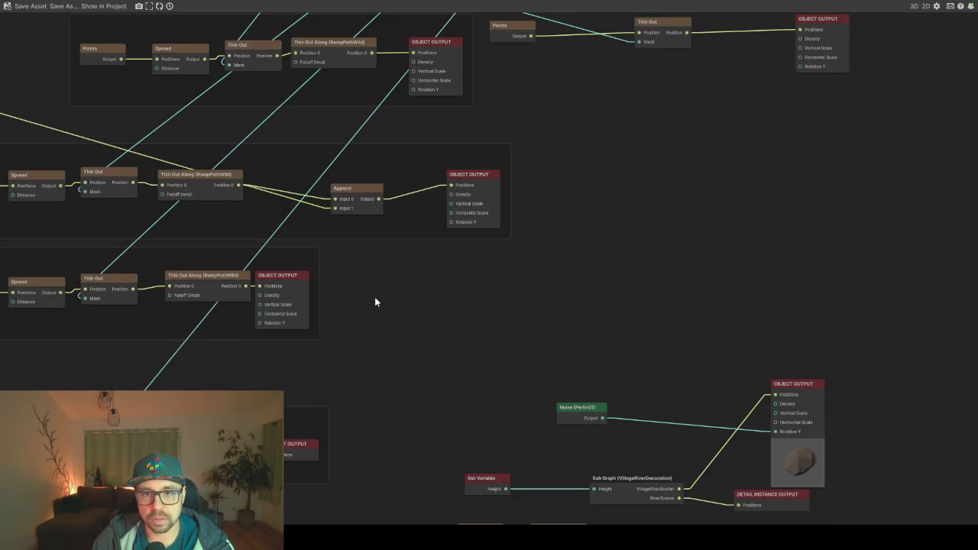
left_click_drag(275, 186, 222, 193)
mouse_move(130, 183)
left_mouse_down()
mouse_move(405, 212)
mouse_move(589, 291)
mouse_move(477, 186)
mouse_move(588, 301)
left_mouse_up()
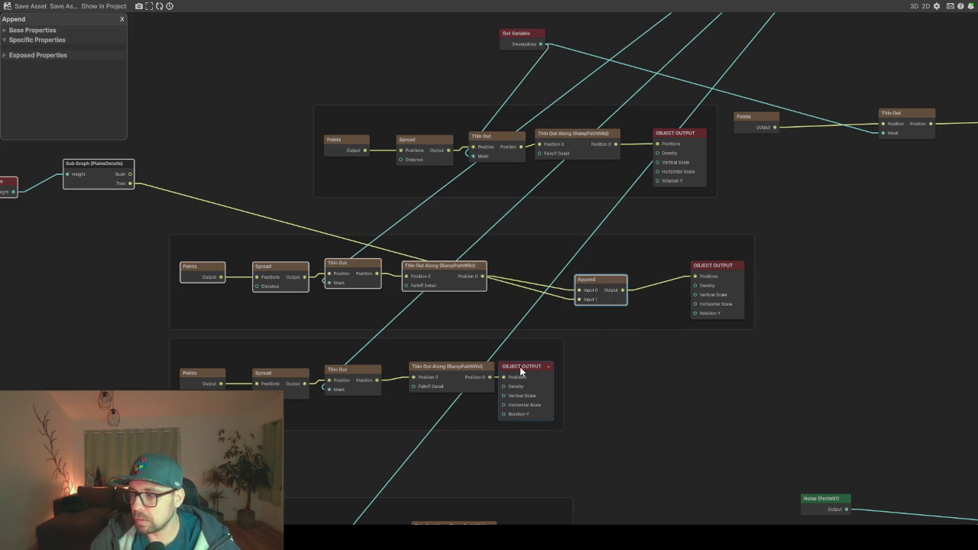
Insert a copied Append before the Rock chain's Object Output, fed by the sub graph's Bush output
left_click_drag(521, 371, 640, 365)
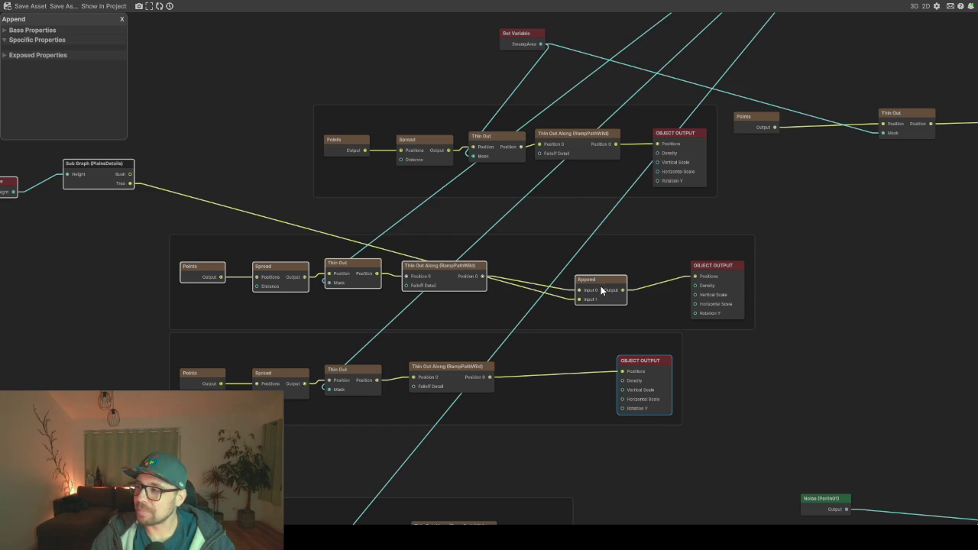
key("ctrl+z")
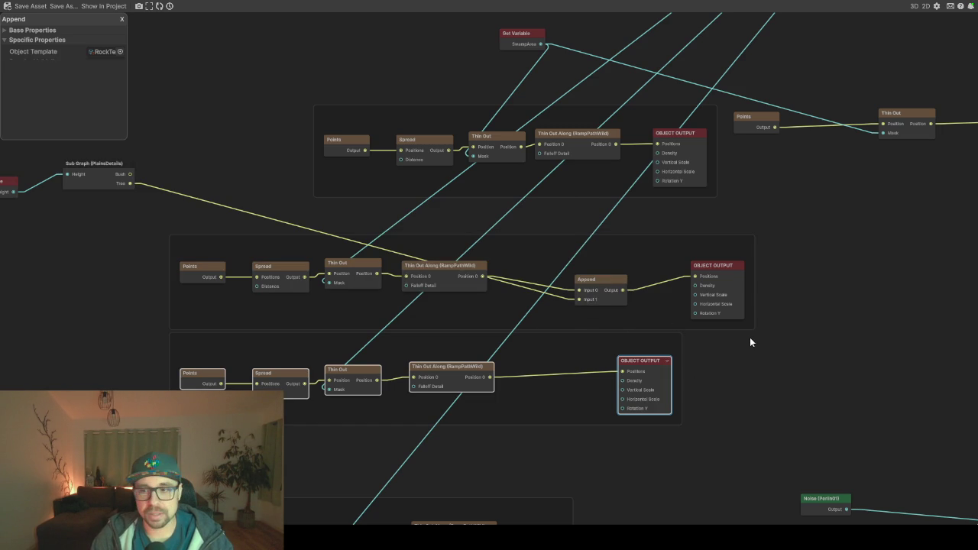
key("space")
key("Escape")
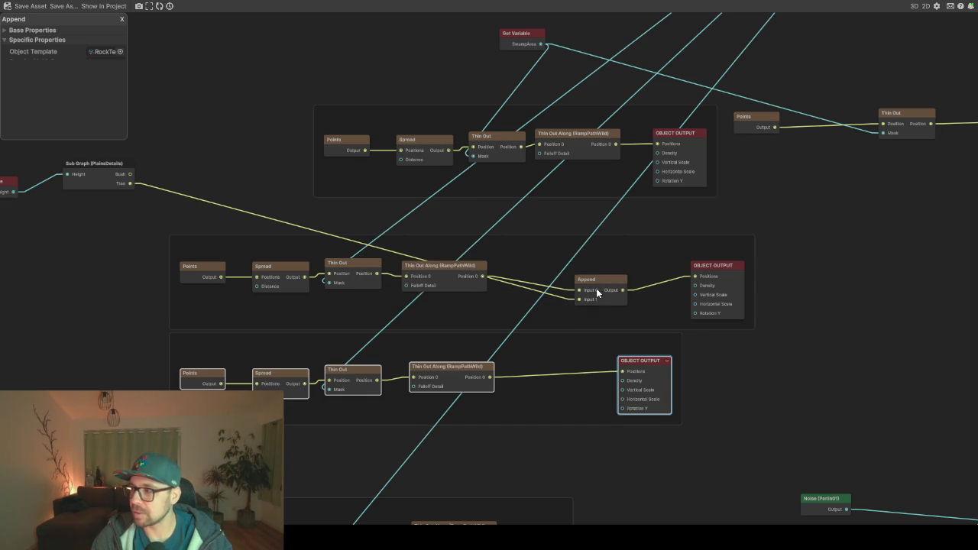
key("ctrl+z")
mouse_move(627, 304)
left_mouse_down()
mouse_move(626, 293)
mouse_move(572, 364)
left_mouse_up()
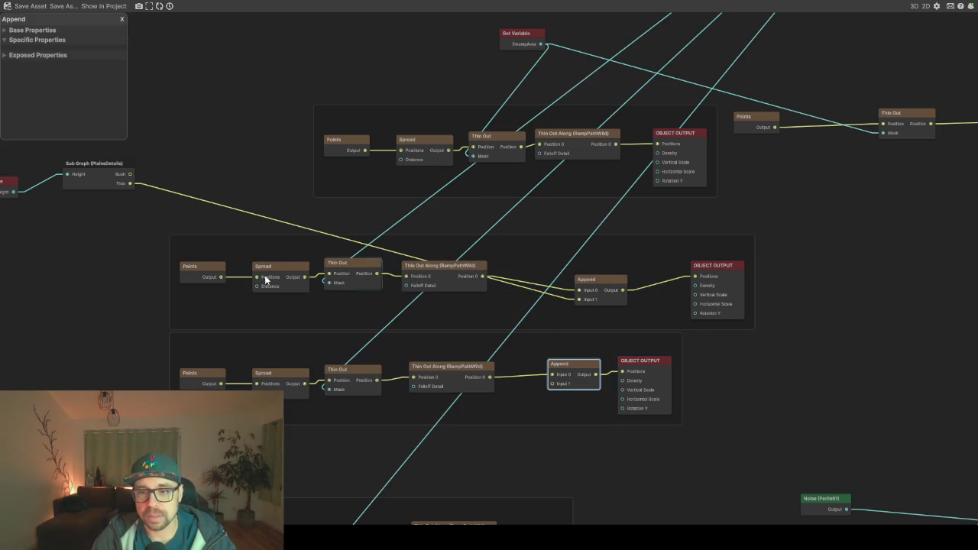
mouse_move(129, 175)
left_mouse_down()
mouse_move(166, 183)
mouse_move(555, 388)
left_mouse_up()
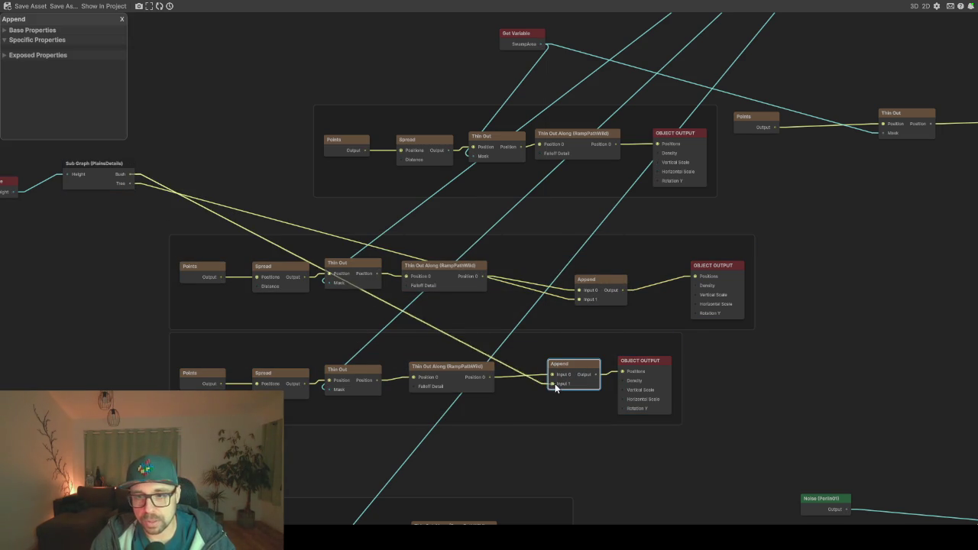
scroll(524, 355, "up", 2)
scroll(543, 350, "down", 5)
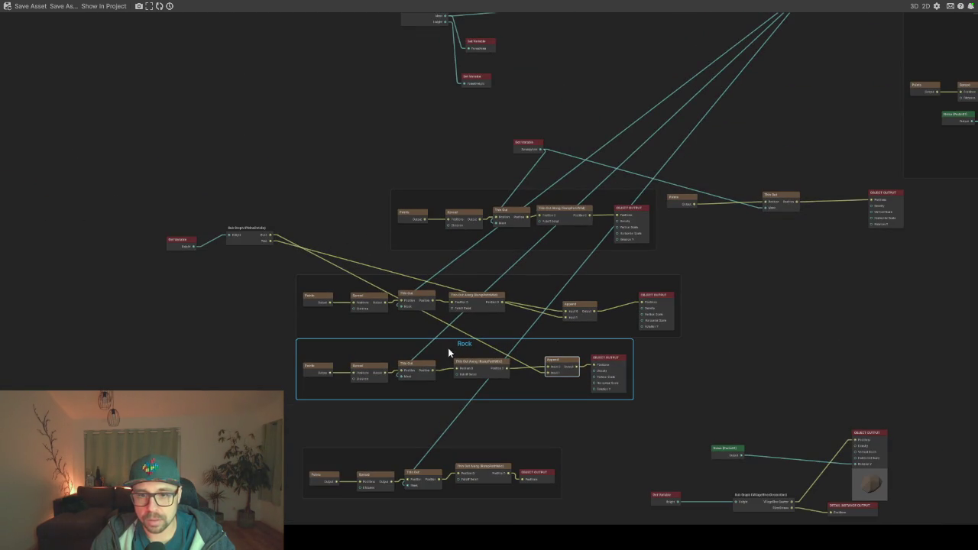
Wire Rock's Thin Out Along output back directly and pull the Append node toward the Bush chain
scroll(542, 372, "up", 3)
scroll(447, 482, "down", 2)
scroll(459, 444, "down", 2)
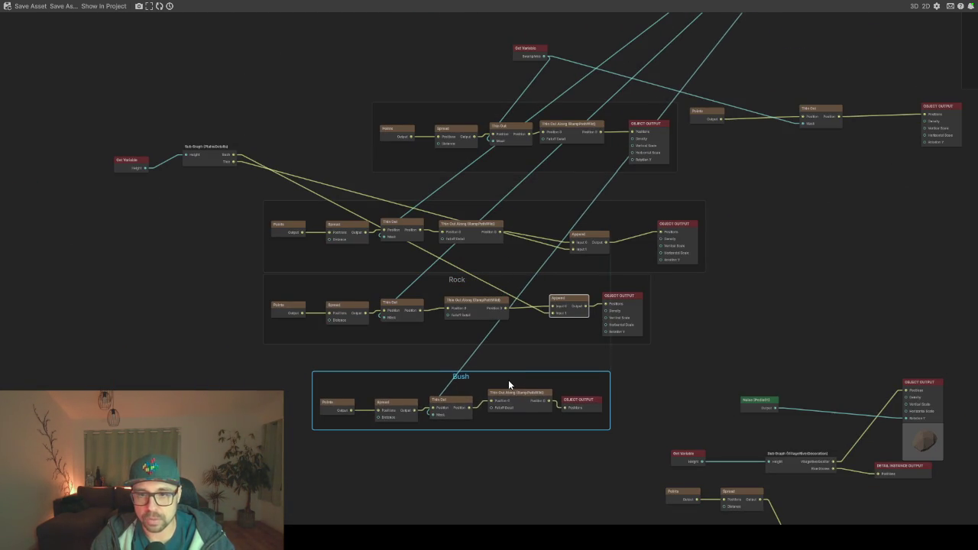
scroll(539, 325, "up", 2)
mouse_move(483, 300)
left_mouse_down()
mouse_move(638, 298)
mouse_move(572, 292)
mouse_move(553, 304)
mouse_move(571, 302)
mouse_move(531, 426)
left_mouse_up()
left_click(604, 372)
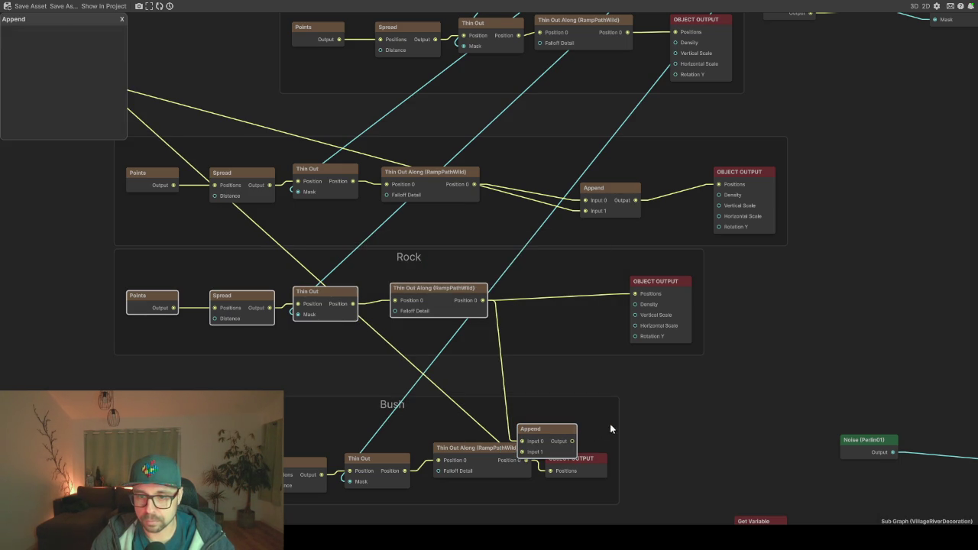
Place the Append before Bush's output, feeding it Bush Thin Out Along and sending its result to Object Output Positions
left_click_drag(531, 423, 585, 410)
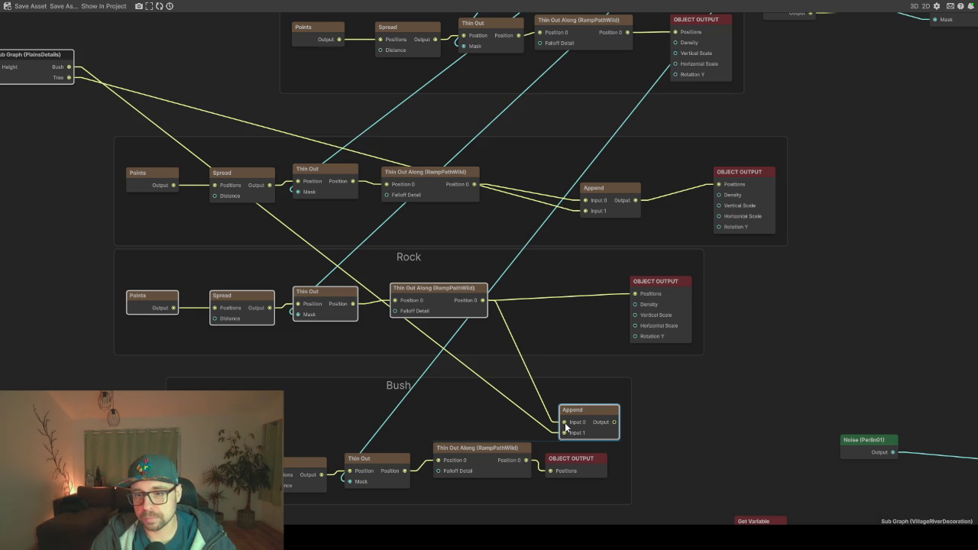
left_click_drag(564, 433, 526, 461)
left_click(589, 417)
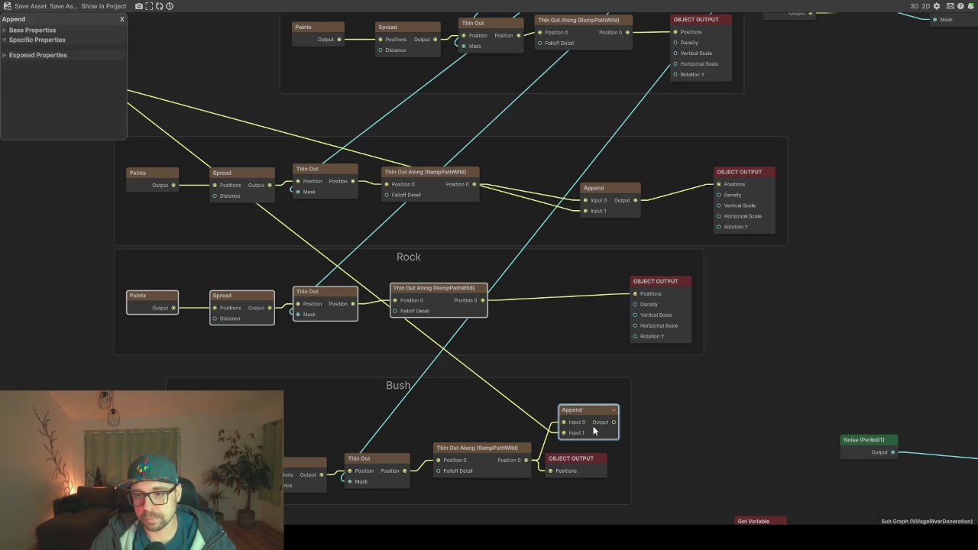
mouse_move(612, 425)
left_mouse_down()
mouse_move(570, 451)
mouse_move(566, 468)
mouse_move(615, 467)
mouse_move(691, 444)
left_mouse_up()
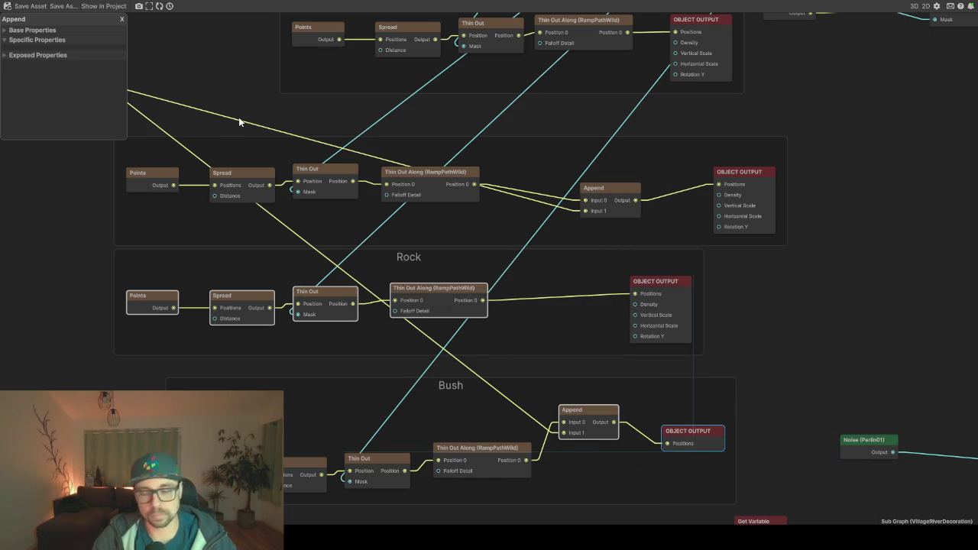
key("F11")
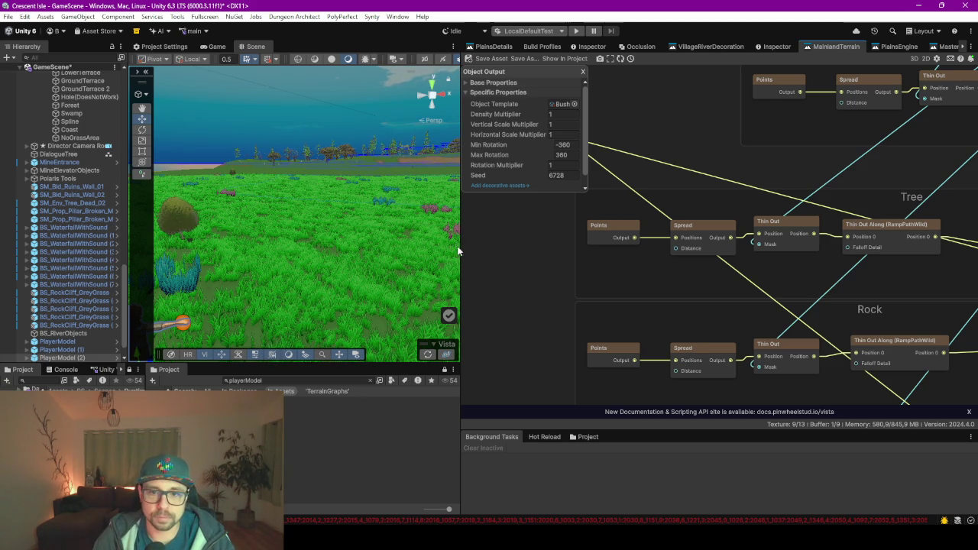
left_click_drag(459, 248, 700, 248)
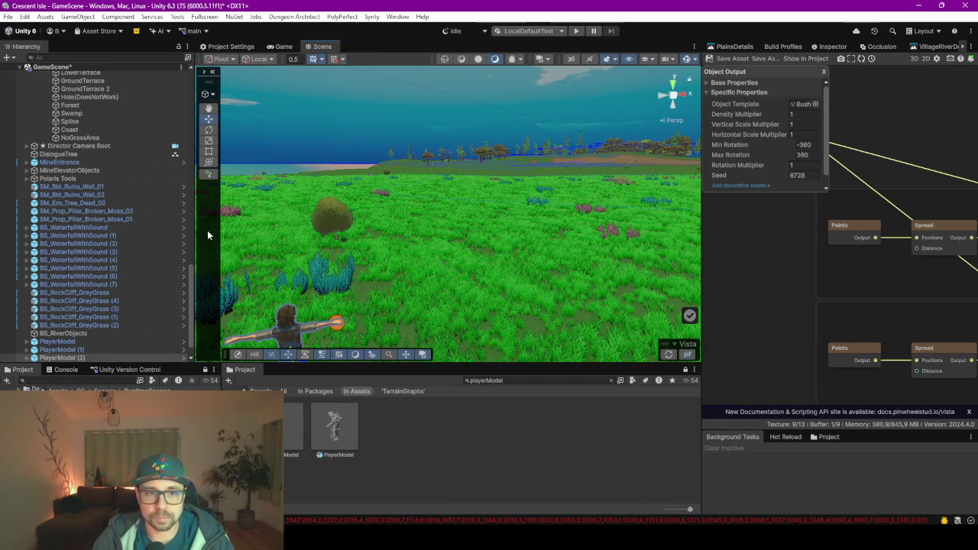
left_click_drag(194, 227, 145, 227)
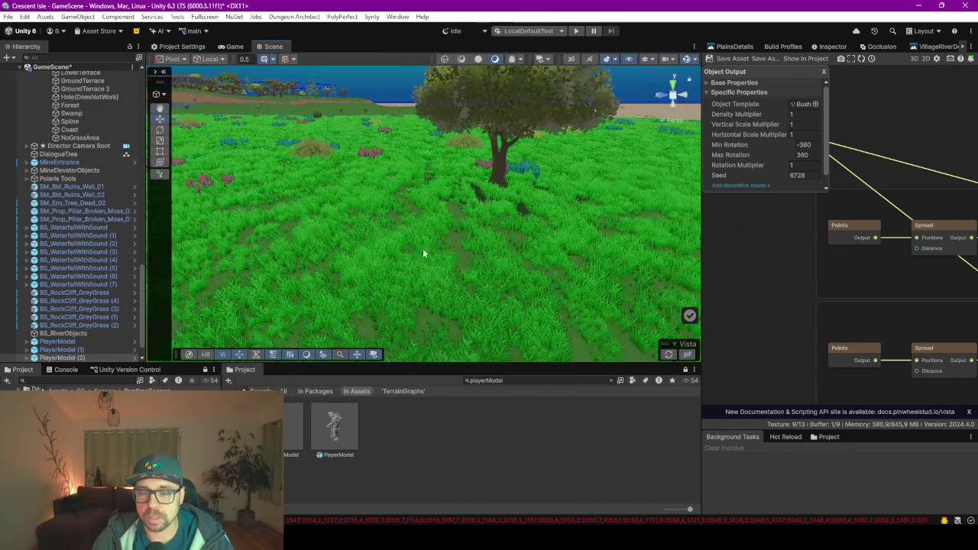
mouse_move(477, 246)
left_mouse_down()
mouse_move(563, 278)
mouse_move(644, 274)
mouse_move(618, 268)
mouse_move(631, 264)
mouse_move(256, 244)
mouse_move(383, 265)
mouse_move(294, 239)
mouse_move(321, 225)
mouse_move(286, 210)
mouse_move(154, 217)
mouse_move(198, 220)
left_mouse_up()
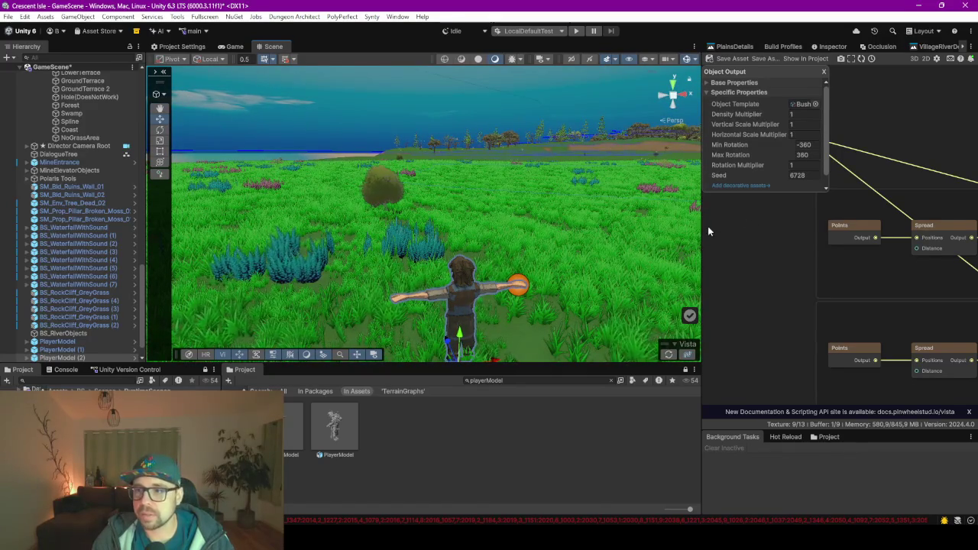
left_click_drag(698, 229, 477, 218)
scroll(727, 192, "down", 5)
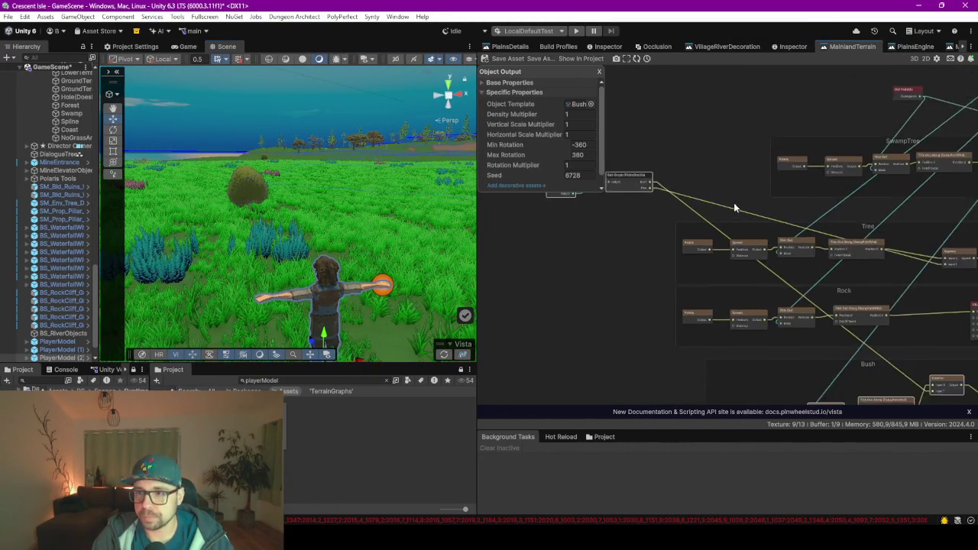
left_click(751, 228)
scroll(749, 225, "up", 2)
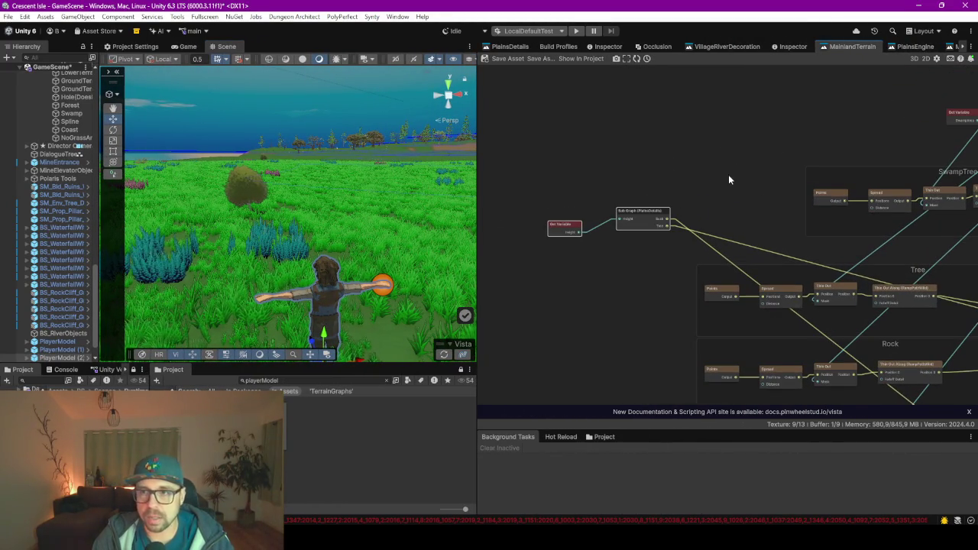
scroll(729, 174, "up", 2)
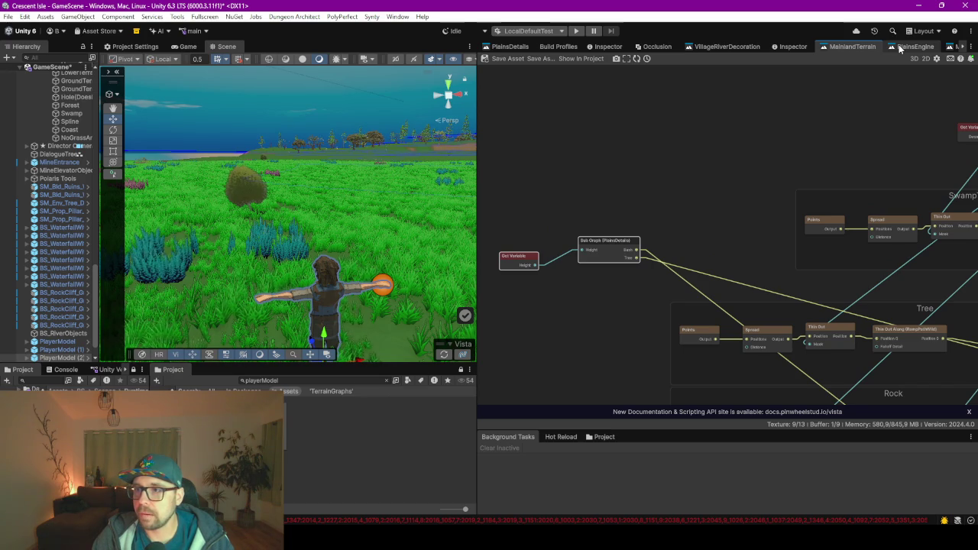
In the PlainsDetails graph, set the lower Spread node's Distance to 1
left_click(515, 49)
scroll(600, 143, "up", 5)
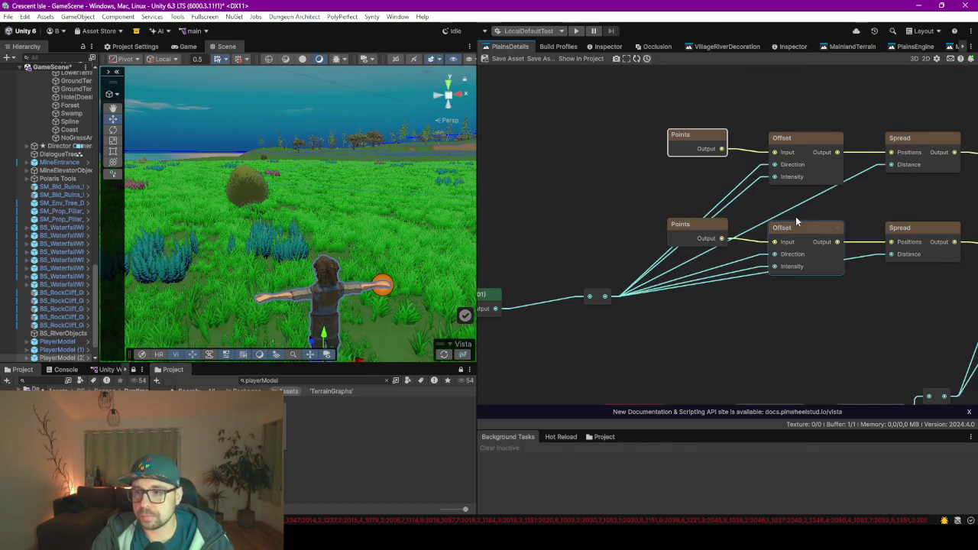
left_click_drag(815, 231, 680, 198)
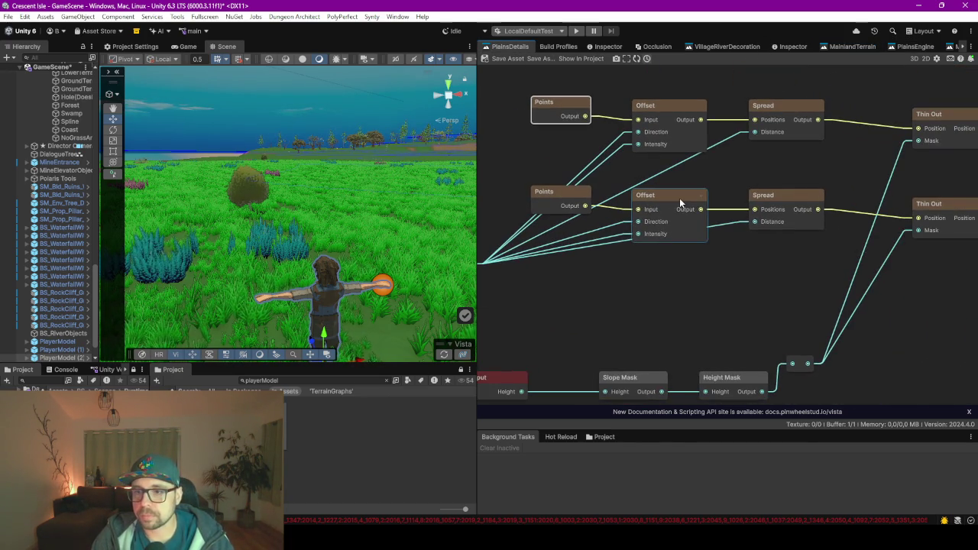
left_click(771, 208)
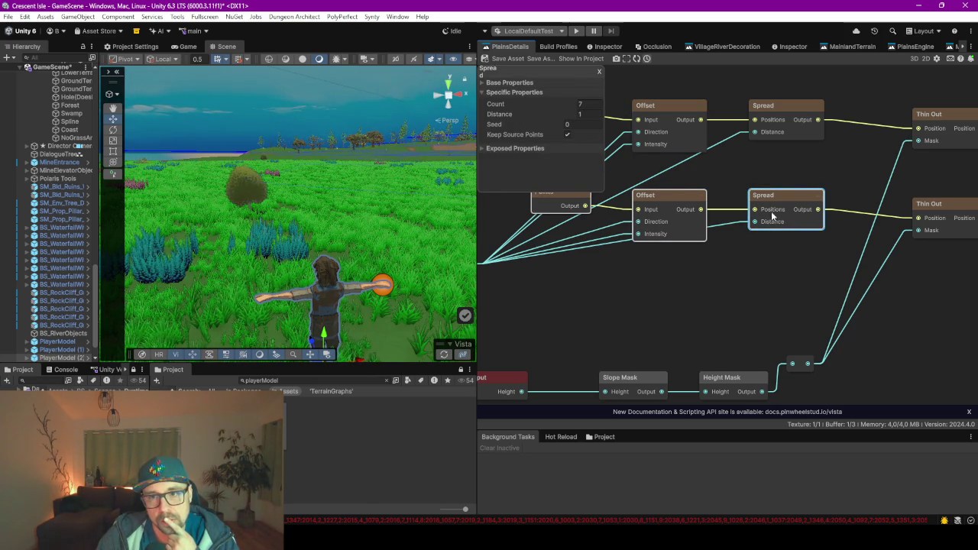
left_click(586, 114)
key("Return")
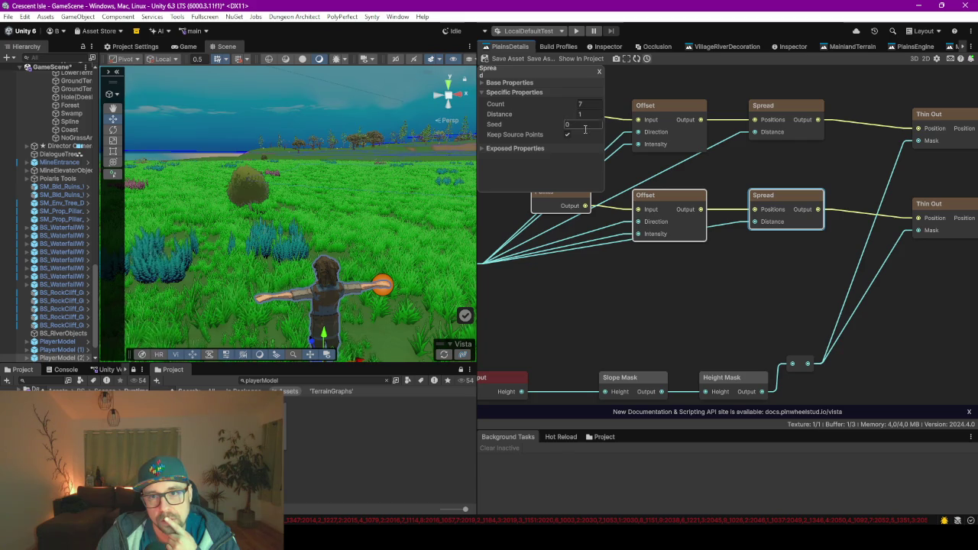
left_click(730, 262)
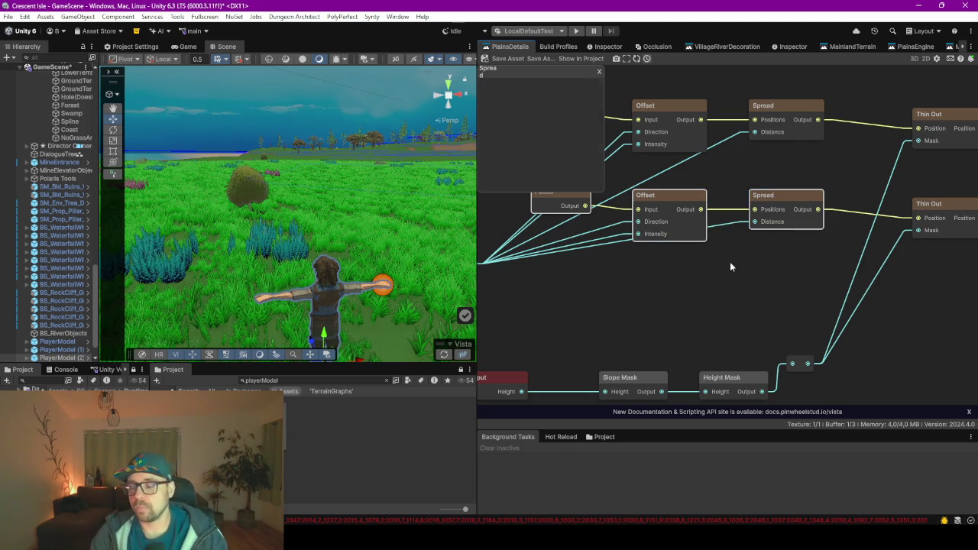
Add a Math node beside the lower Spread node with a Multiply operator
key("space")
type("mu")
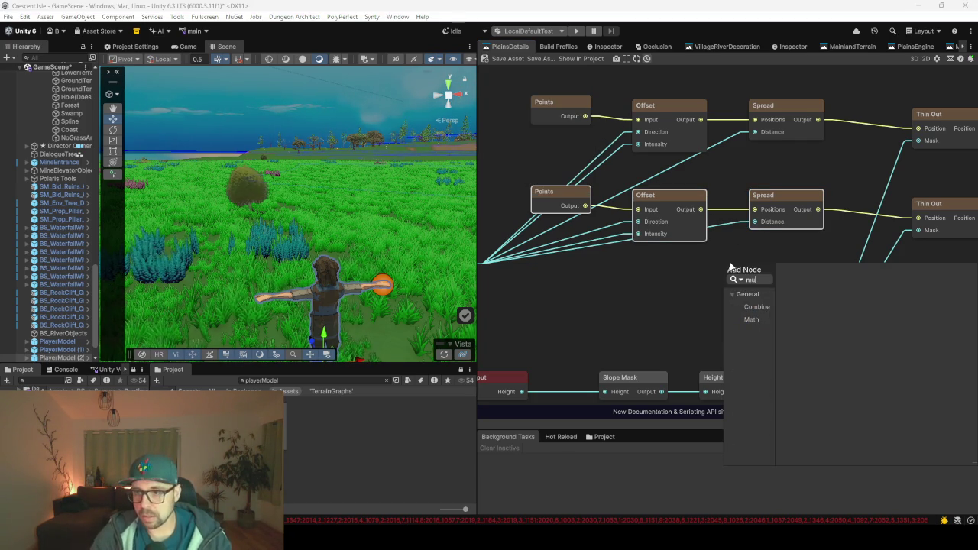
key("Down")
key("Return")
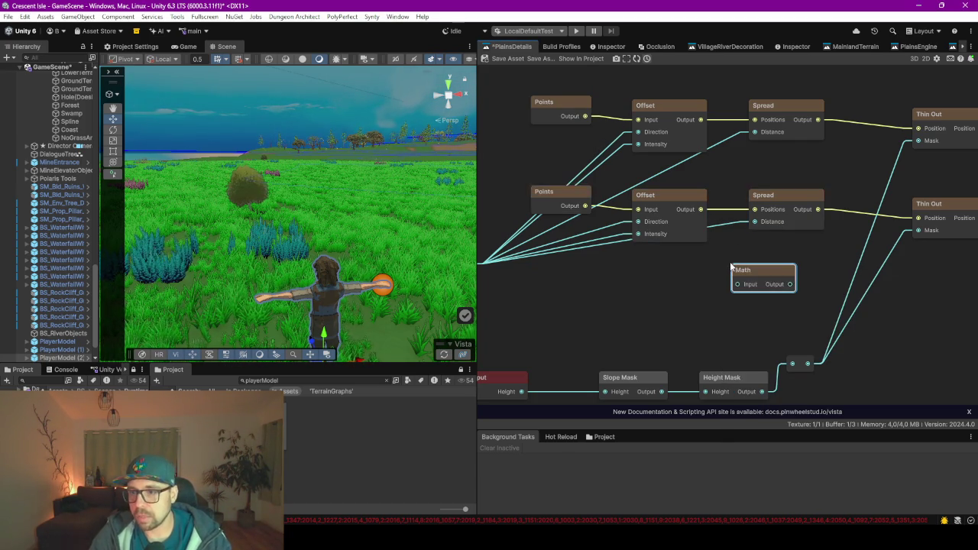
left_click_drag(757, 276, 722, 233)
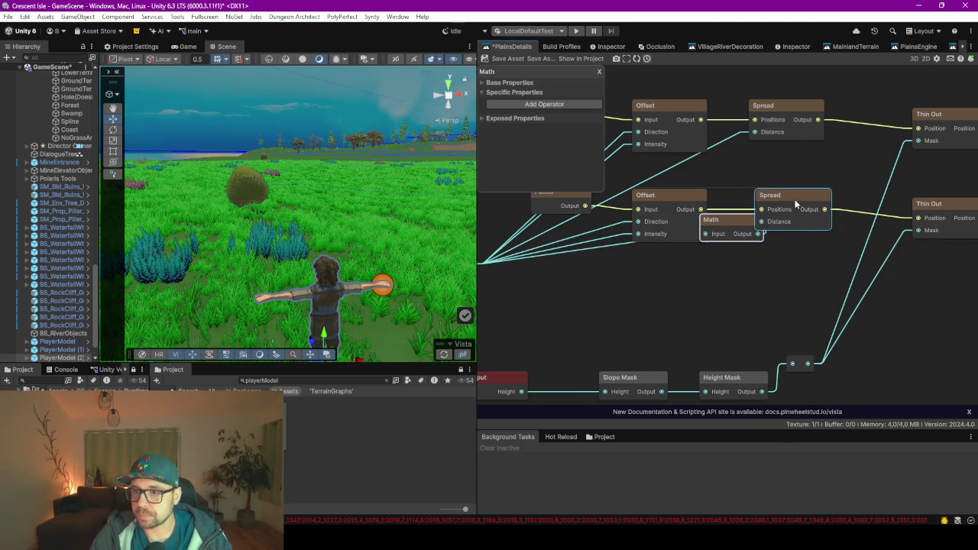
left_click(829, 200)
mouse_move(721, 228)
left_mouse_down()
mouse_move(738, 244)
mouse_move(736, 260)
left_mouse_up()
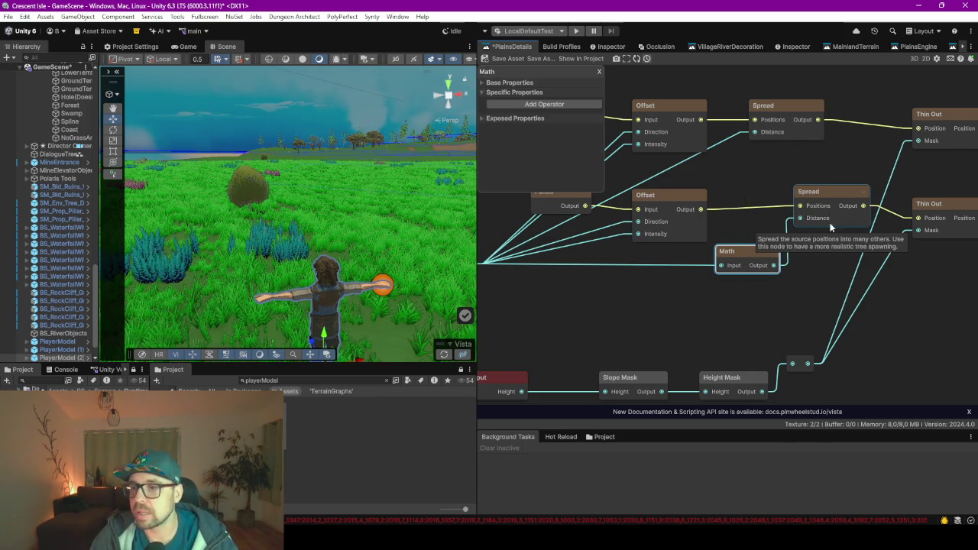
left_click(562, 105)
left_click(583, 135)
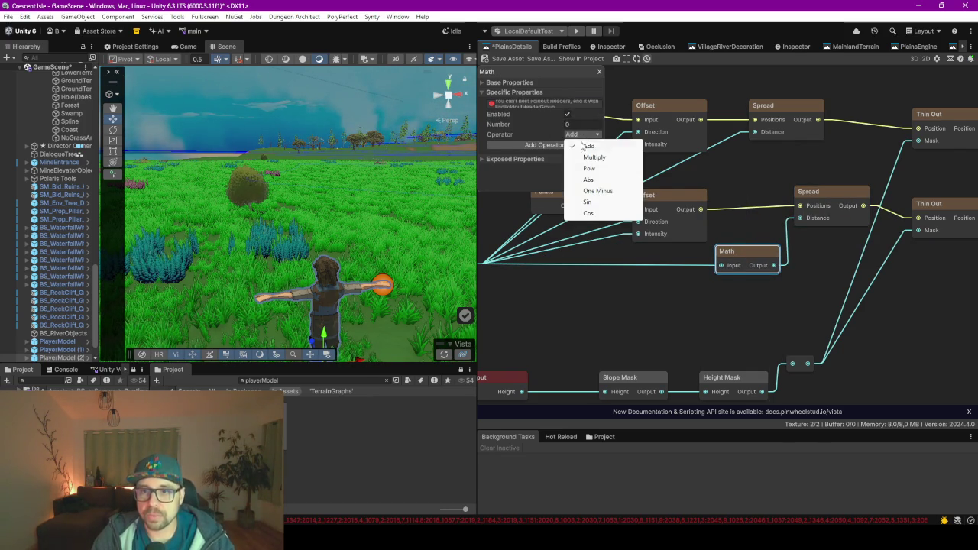
left_click(595, 158)
Set the Points node's X spacing to 200
left_click(578, 104)
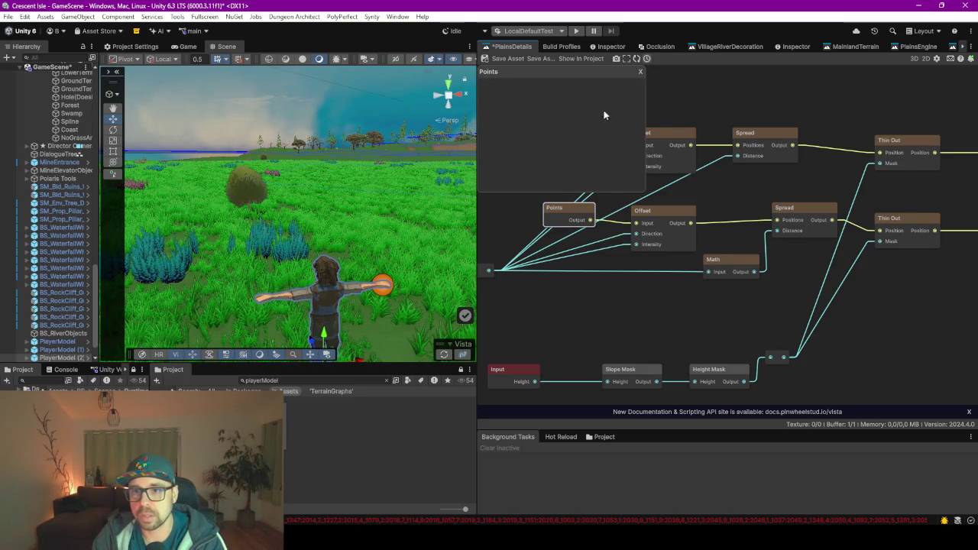
left_click(557, 132)
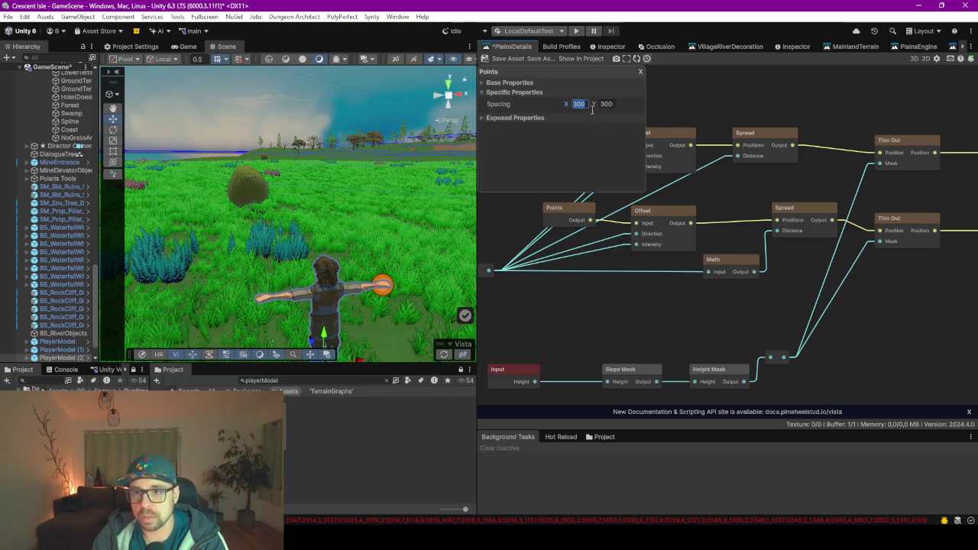
type("200")
left_click(606, 104)
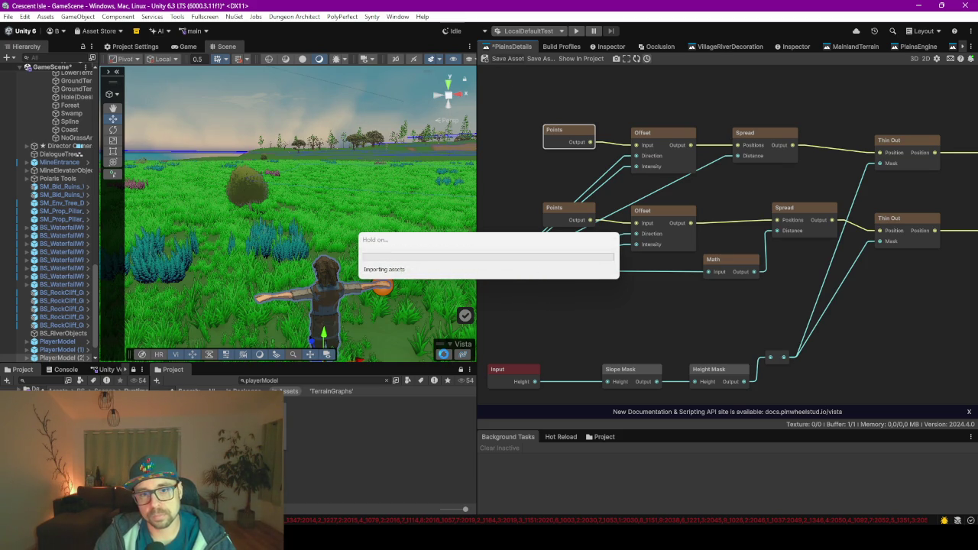
Run Vista Generate with the updated graph, then maximise the Game view with F10
left_click(445, 356)
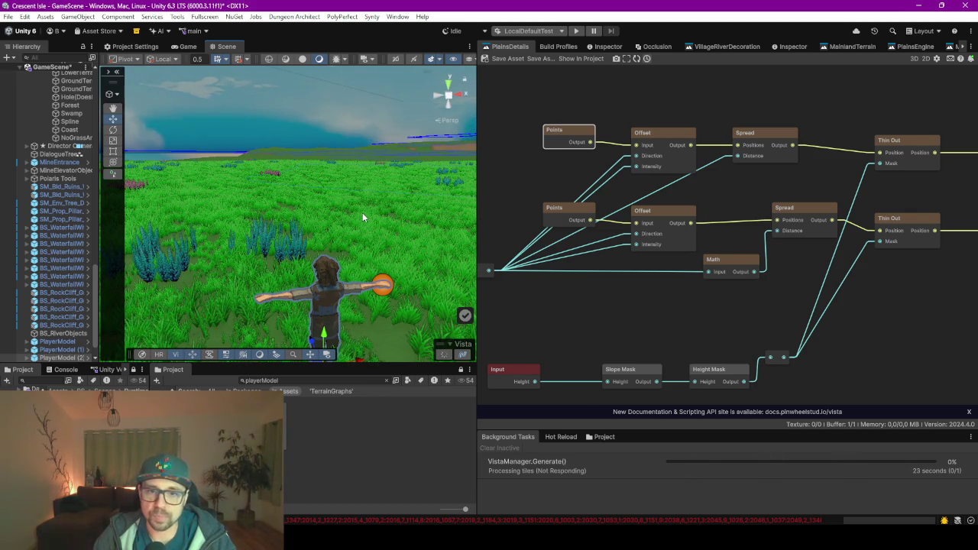
key("F10")
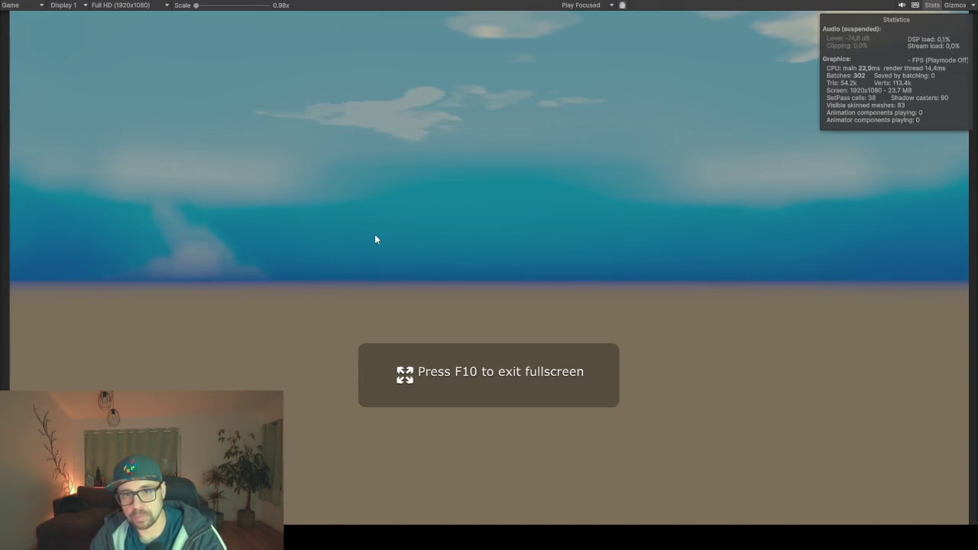
Fly the fullscreen Scene camera across the meadow to inspect the bushes, then return to fullscreen Game view
key("F10")
key("F11")
mouse_move(376, 239)
left_mouse_down()
mouse_move(444, 267)
mouse_move(682, 264)
mouse_move(679, 284)
mouse_move(527, 247)
mouse_move(487, 276)
mouse_move(374, 271)
mouse_move(370, 211)
mouse_move(375, 242)
mouse_move(443, 284)
mouse_move(378, 263)
mouse_move(364, 247)
mouse_move(707, 303)
mouse_move(611, 259)
mouse_move(624, 253)
mouse_move(607, 260)
mouse_move(577, 399)
mouse_move(498, 341)
mouse_move(459, 328)
left_mouse_up()
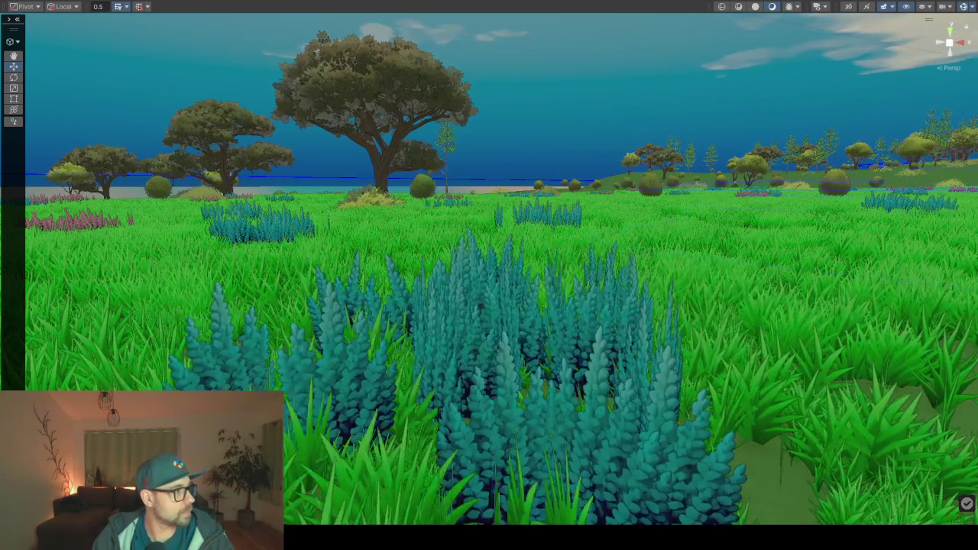
mouse_move(362, 325)
left_mouse_down()
mouse_move(431, 354)
mouse_move(458, 349)
mouse_move(446, 334)
mouse_move(410, 344)
mouse_move(436, 257)
mouse_move(395, 332)
mouse_move(785, 307)
mouse_move(660, 280)
left_mouse_up()
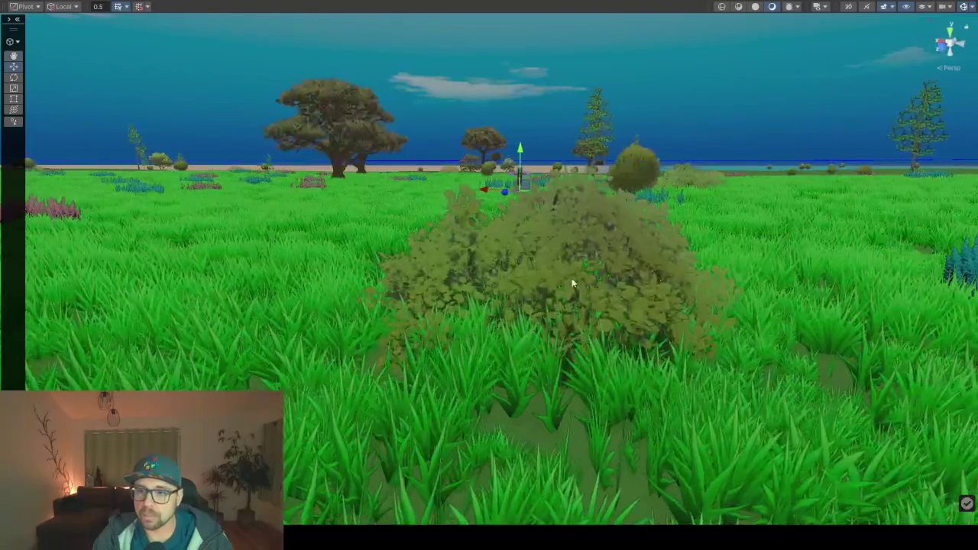
mouse_move(589, 293)
left_mouse_down()
mouse_move(498, 308)
mouse_move(327, 306)
mouse_move(677, 284)
mouse_move(683, 292)
mouse_move(572, 332)
mouse_move(635, 338)
mouse_move(349, 316)
mouse_move(178, 327)
mouse_move(515, 315)
mouse_move(653, 219)
left_mouse_up()
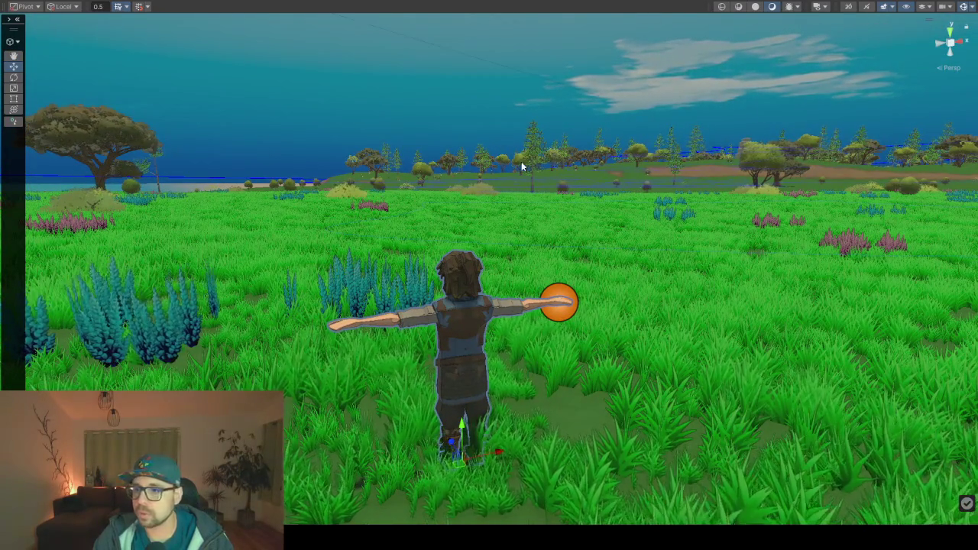
left_click_drag(388, 209, 632, 201)
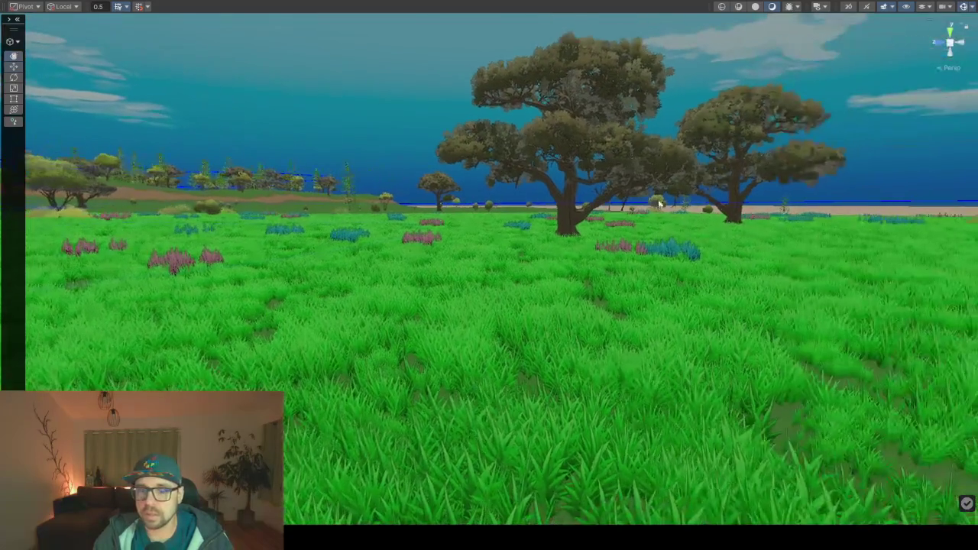
mouse_move(540, 255)
left_mouse_down()
mouse_move(511, 273)
mouse_move(411, 267)
mouse_move(329, 312)
mouse_move(583, 262)
mouse_move(594, 313)
mouse_move(576, 319)
mouse_move(669, 316)
mouse_move(710, 302)
mouse_move(683, 290)
mouse_move(544, 313)
mouse_move(587, 319)
mouse_move(581, 314)
mouse_move(654, 313)
mouse_move(332, 304)
mouse_move(413, 306)
mouse_move(389, 301)
mouse_move(389, 321)
left_mouse_up()
mouse_move(402, 364)
left_mouse_down()
mouse_move(367, 378)
mouse_move(597, 388)
mouse_move(542, 382)
mouse_move(524, 365)
mouse_move(477, 372)
mouse_move(456, 362)
mouse_move(435, 362)
mouse_move(481, 376)
mouse_move(617, 380)
mouse_move(550, 399)
left_mouse_up()
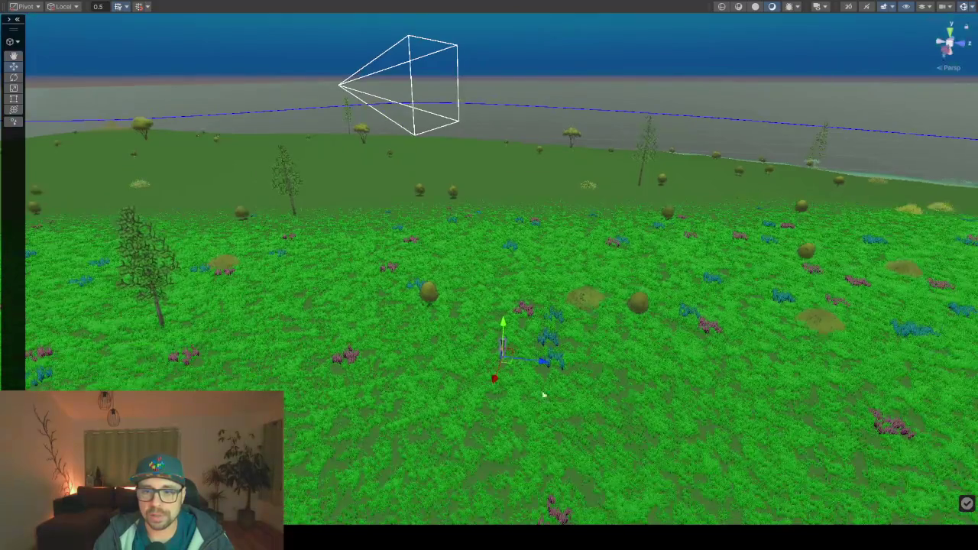
scroll(489, 369, "up", 3)
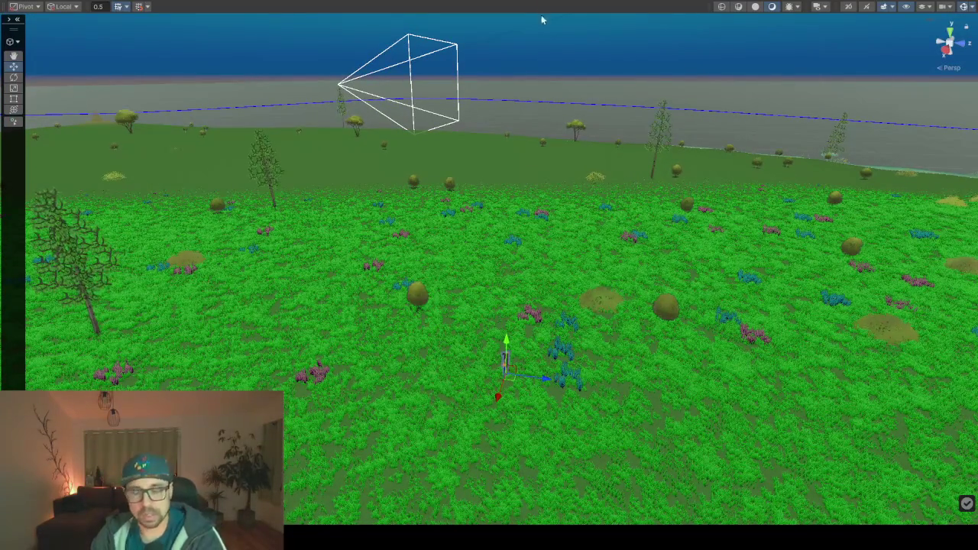
key("F10")
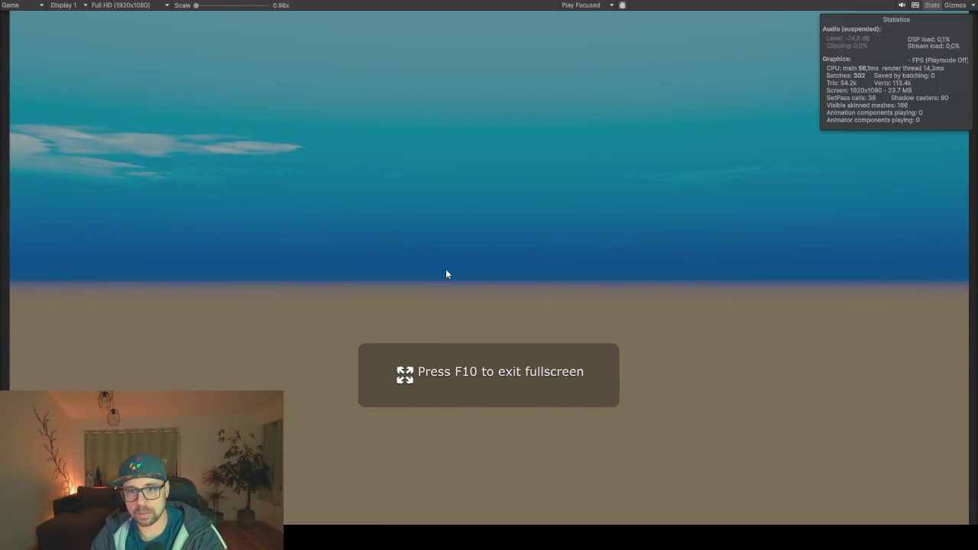
Exit fullscreen, widen the Scene view beside the PlainsDetails graph, and zoom in over the terrain
key("F10")
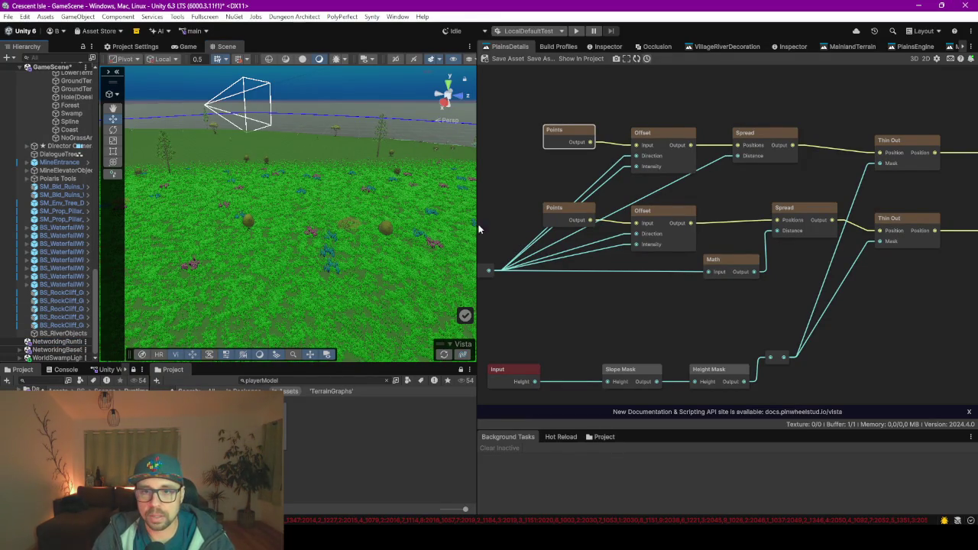
left_click_drag(485, 225, 682, 229)
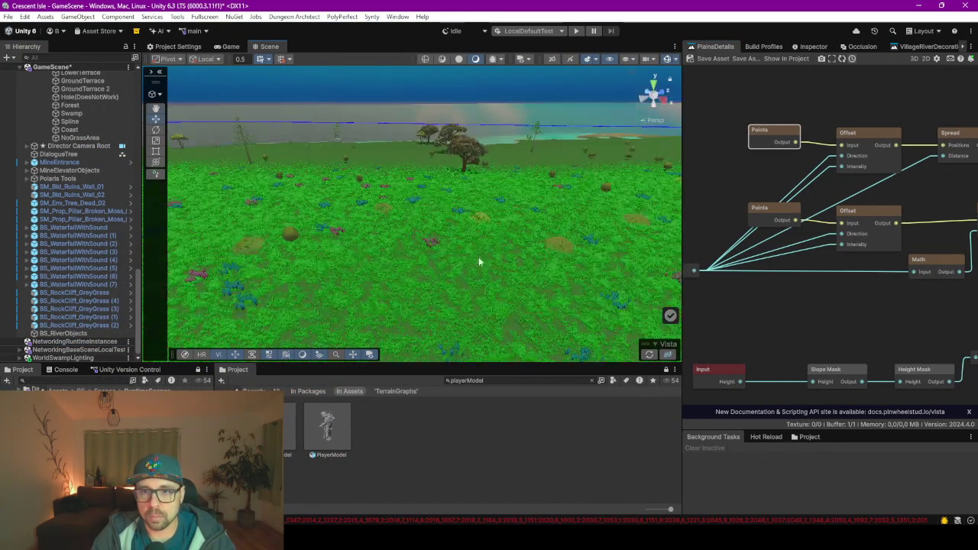
scroll(535, 233, "up", 10)
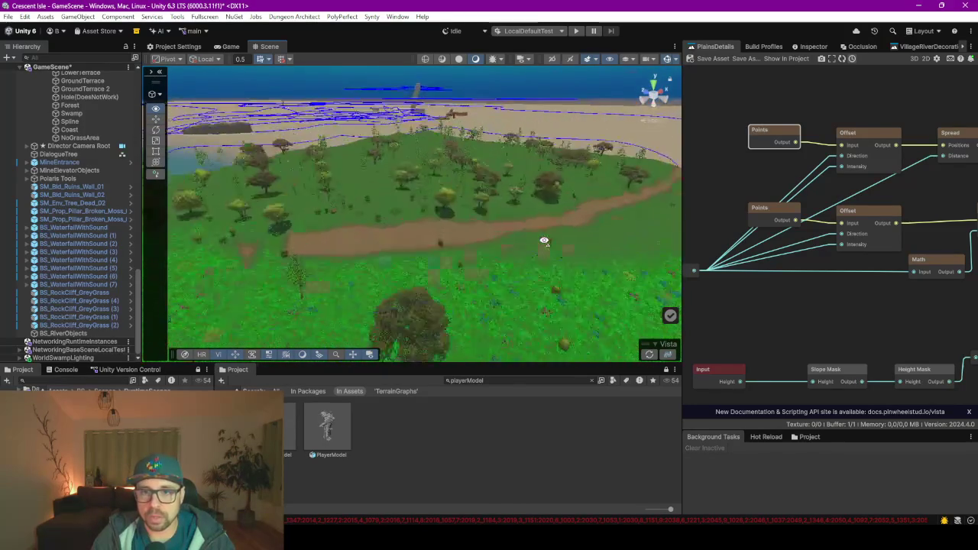
scroll(520, 249, "up", 10)
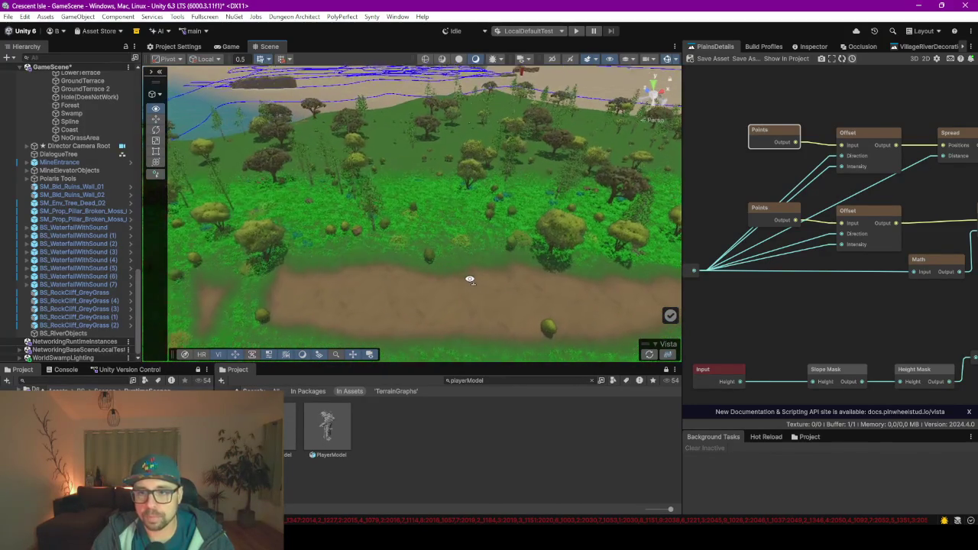
scroll(474, 280, "up", 10)
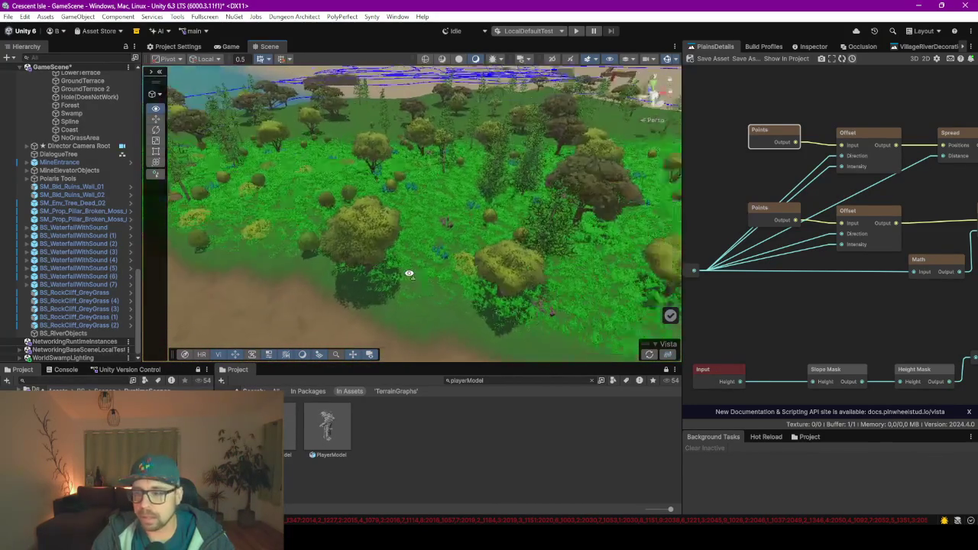
scroll(392, 274, "up", 10)
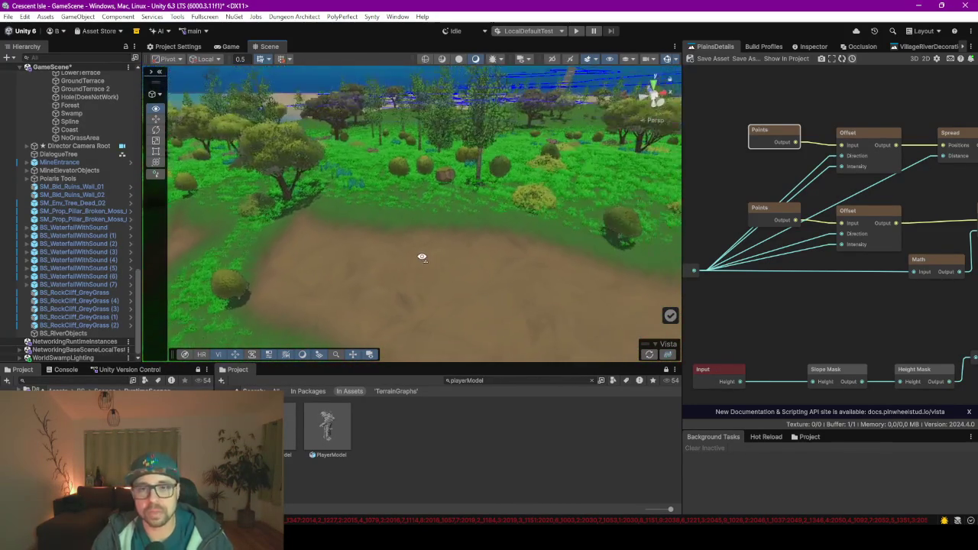
scroll(422, 257, "up", 10)
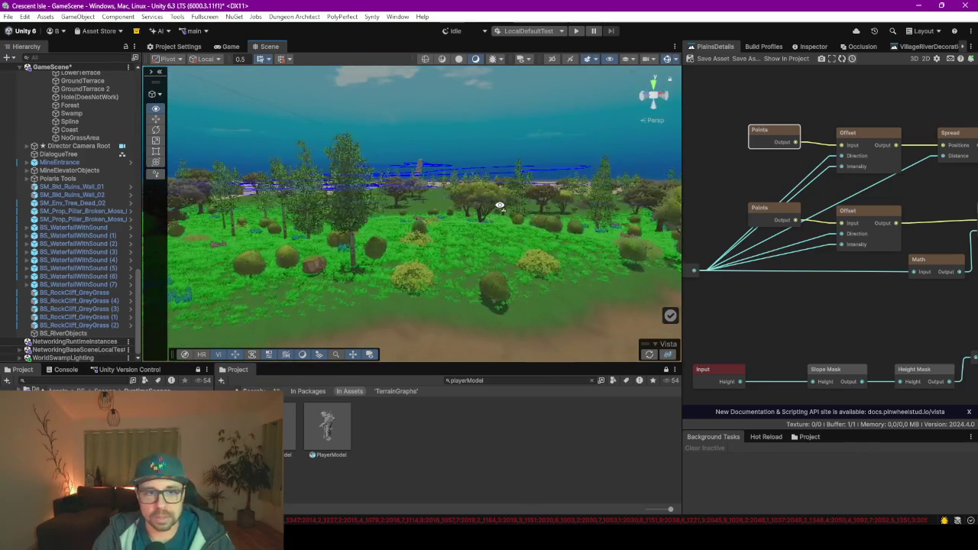
scroll(481, 211, "up", 10)
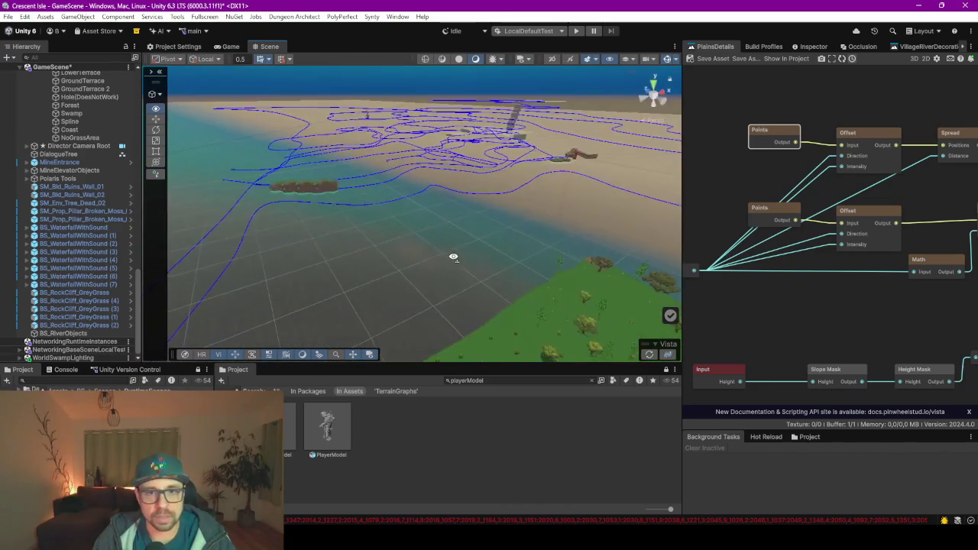
scroll(72, 199, "up", 15)
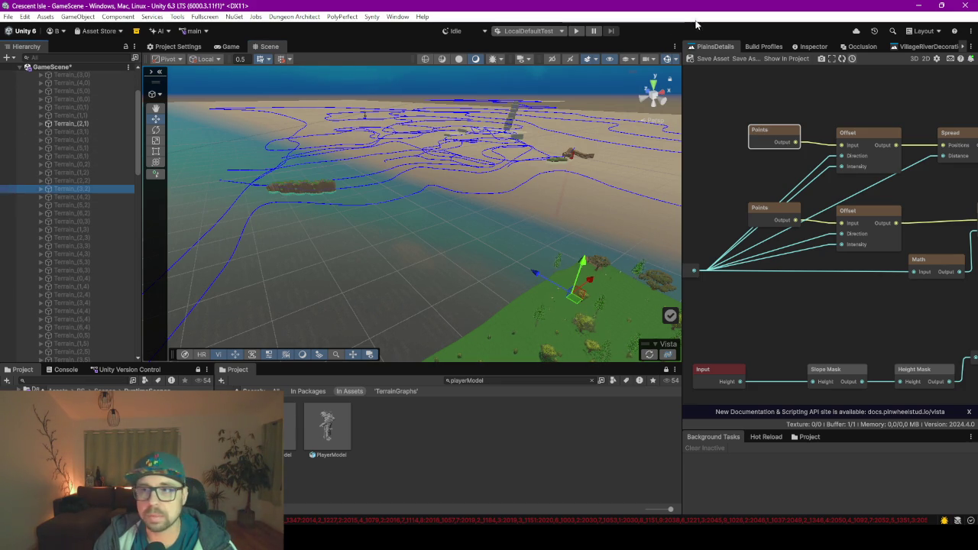
Tick Terrain_(3,2)'s active checkbox in the Inspector and orbit to view its grassland, trees and river
left_click(795, 49)
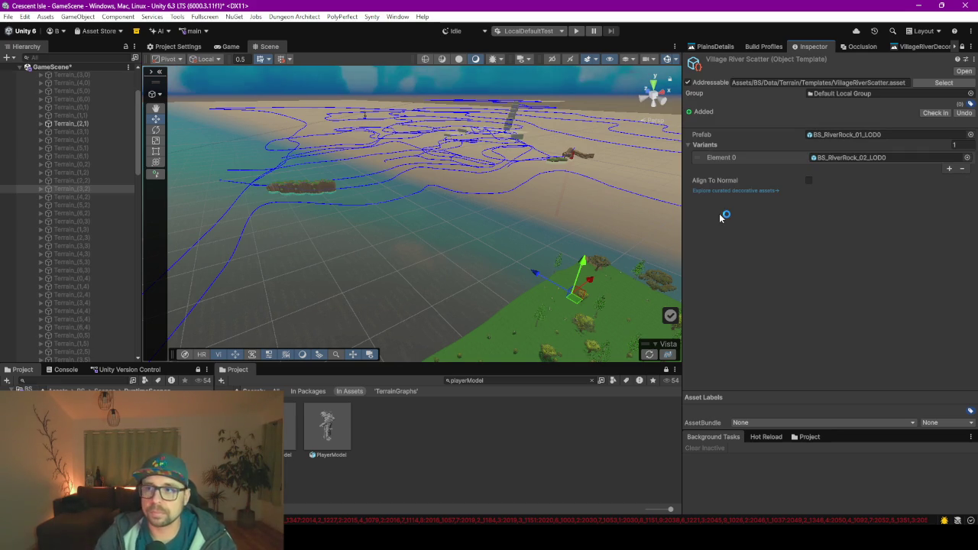
left_click(688, 82)
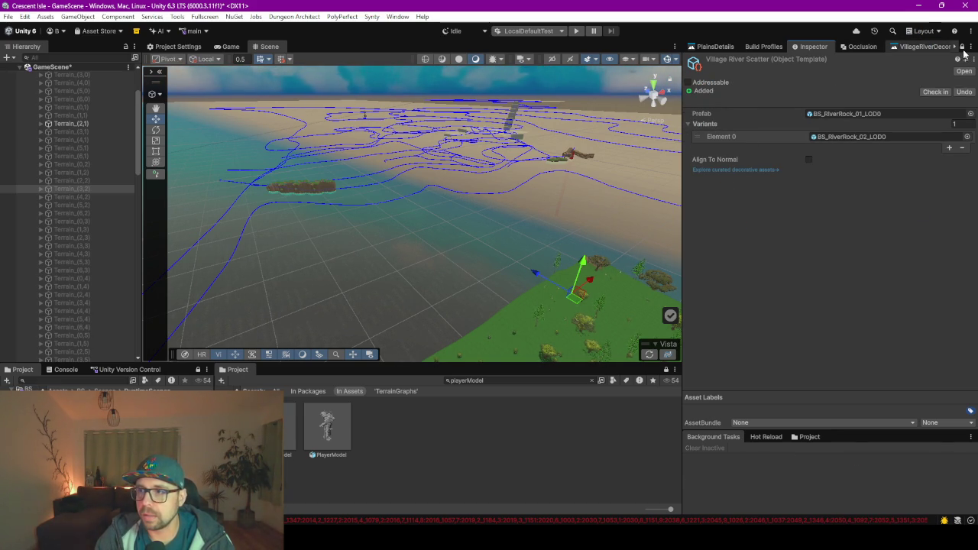
left_click(710, 61)
left_click_drag(366, 200, 459, 225)
scroll(376, 264, "up", 4)
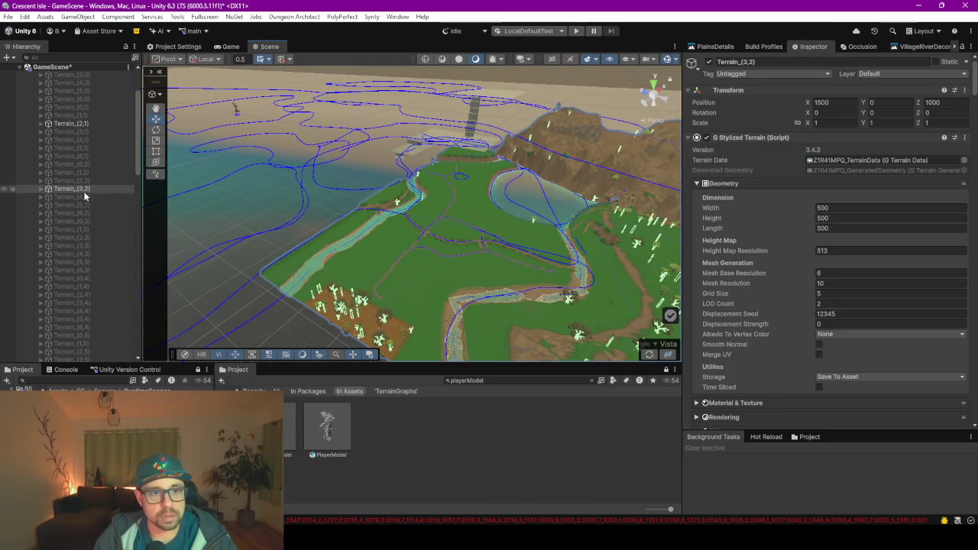
Untick Terrain_(2,1)'s active checkbox, then regenerate the terrain from the Vista button in the Scene overlay
left_click(76, 123)
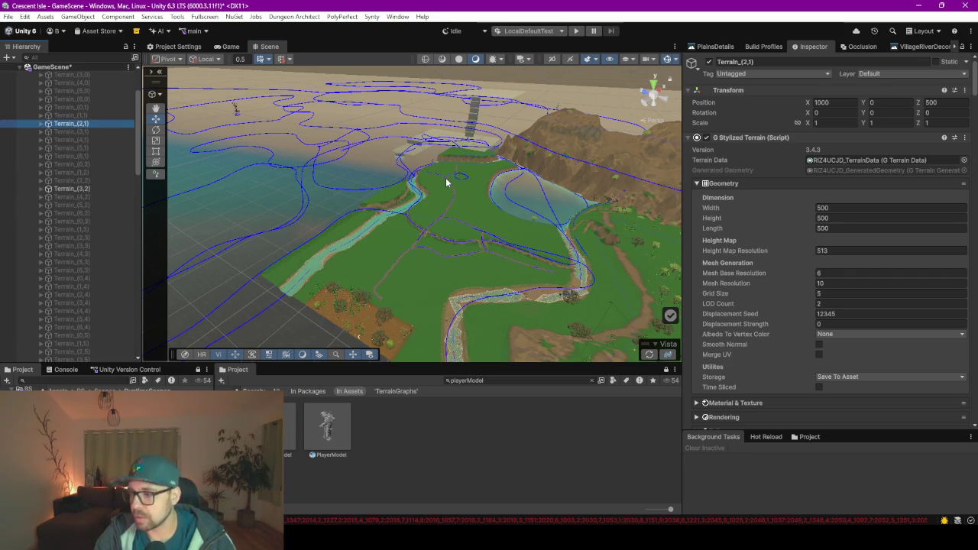
left_click(710, 62)
mouse_move(423, 249)
left_mouse_down()
mouse_move(429, 255)
mouse_move(375, 240)
mouse_move(546, 248)
mouse_move(466, 265)
mouse_move(529, 266)
mouse_move(498, 249)
mouse_move(458, 253)
mouse_move(378, 234)
mouse_move(509, 231)
mouse_move(535, 216)
mouse_move(732, 181)
mouse_move(347, 190)
mouse_move(358, 201)
left_mouse_up()
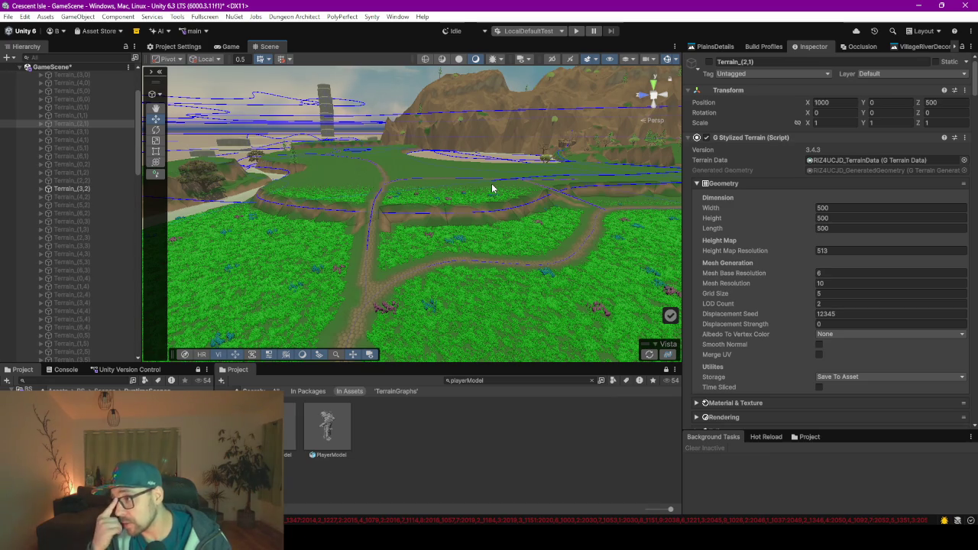
scroll(497, 191, "up", 2)
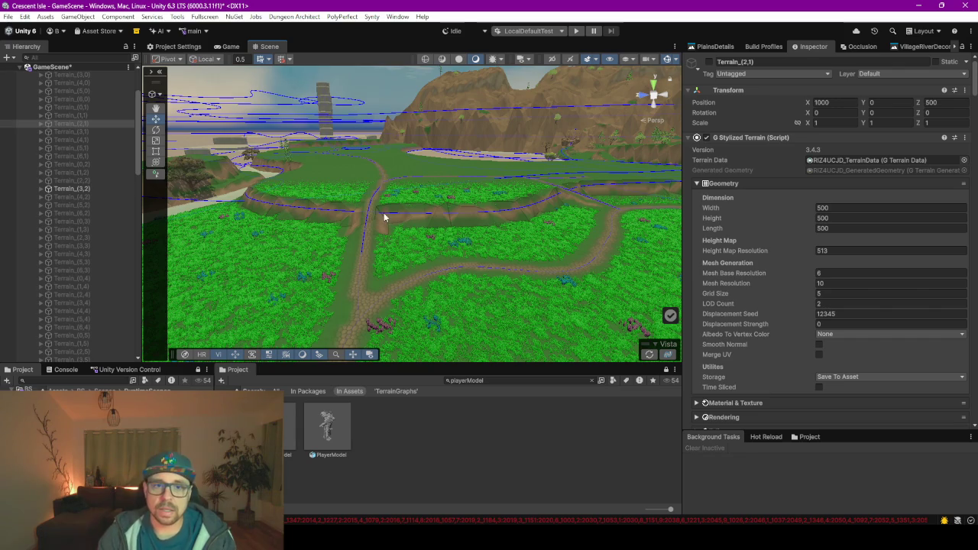
scroll(394, 239, "down", 3)
scroll(393, 239, "up", 5)
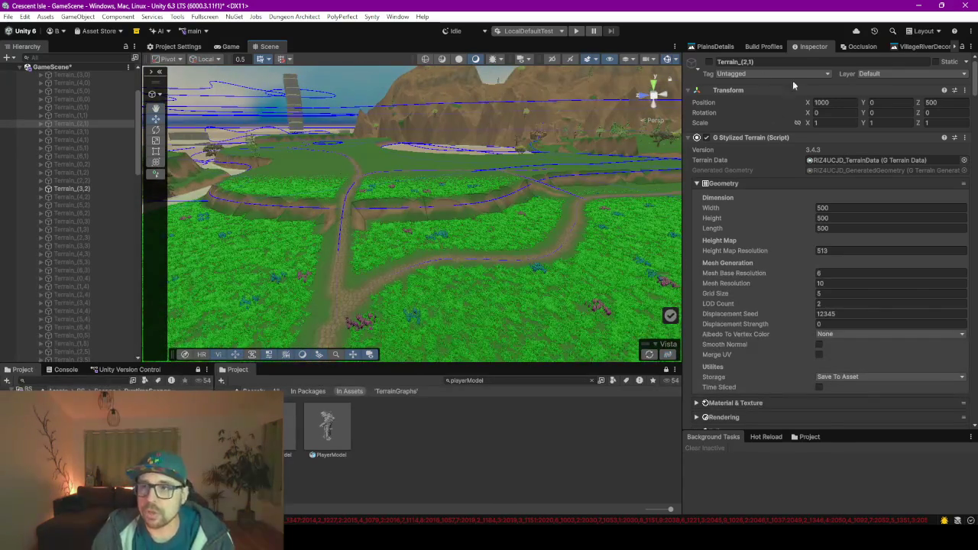
left_click(649, 355)
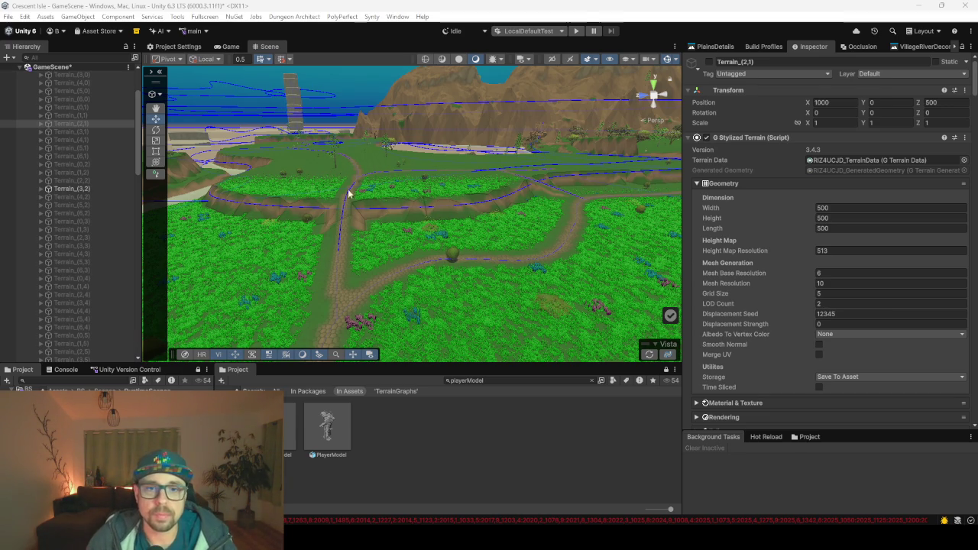
Fly the Scene camera along the river toward the hill, cliff and beach, then widen the graph panel
mouse_move(463, 242)
left_mouse_down()
mouse_move(490, 246)
mouse_move(581, 222)
mouse_move(532, 231)
mouse_move(564, 231)
mouse_move(474, 224)
left_mouse_up()
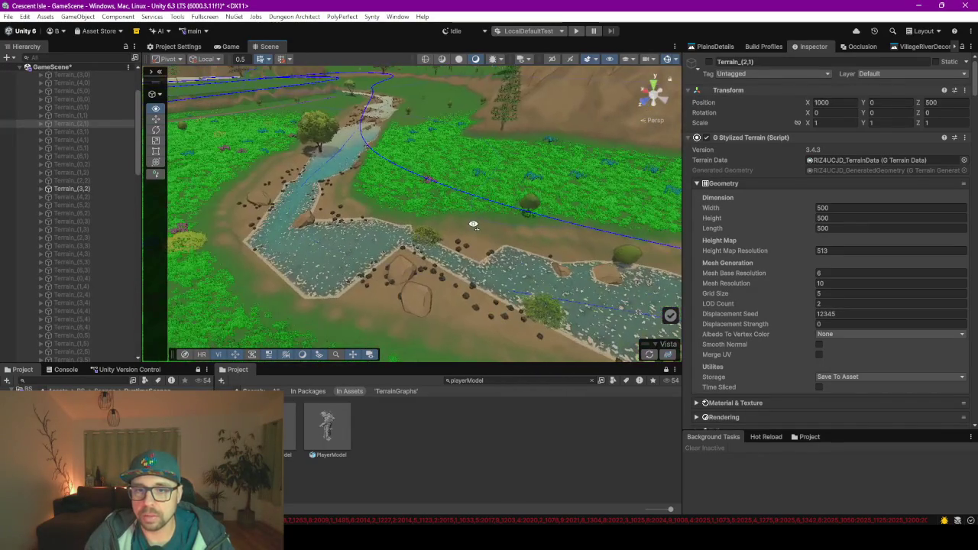
mouse_move(558, 271)
left_mouse_down()
mouse_move(528, 250)
mouse_move(456, 357)
left_mouse_up()
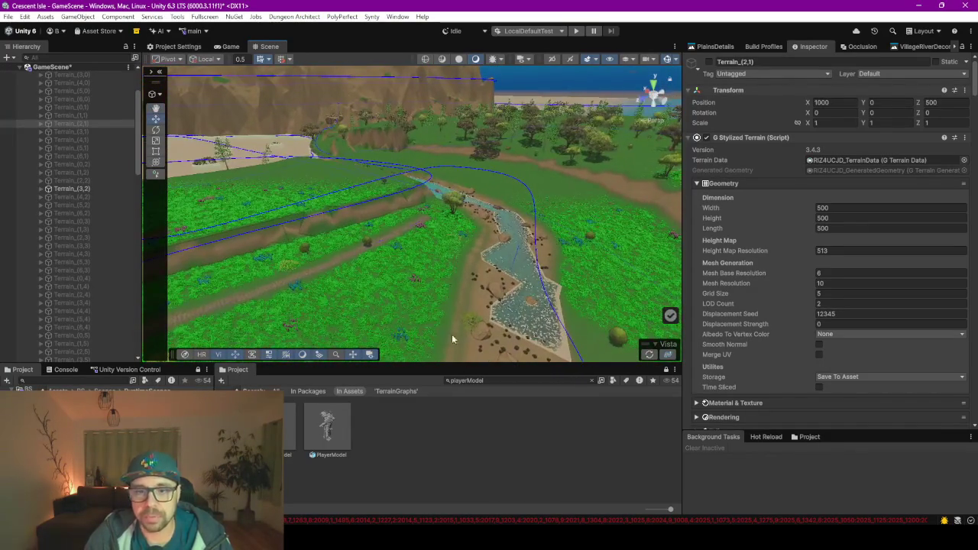
mouse_move(500, 283)
left_mouse_down()
mouse_move(546, 280)
mouse_move(436, 278)
mouse_move(398, 260)
mouse_move(477, 270)
mouse_move(345, 205)
left_mouse_up()
mouse_move(448, 279)
left_mouse_down()
mouse_move(526, 299)
mouse_move(447, 224)
left_mouse_up()
mouse_move(383, 205)
left_mouse_down()
mouse_move(519, 268)
mouse_move(446, 245)
mouse_move(401, 253)
mouse_move(384, 240)
mouse_move(299, 258)
mouse_move(316, 276)
mouse_move(349, 244)
mouse_move(227, 216)
mouse_move(266, 214)
mouse_move(262, 221)
mouse_move(339, 273)
mouse_move(501, 302)
mouse_move(585, 291)
mouse_move(541, 302)
mouse_move(395, 293)
mouse_move(405, 285)
mouse_move(333, 94)
left_mouse_up()
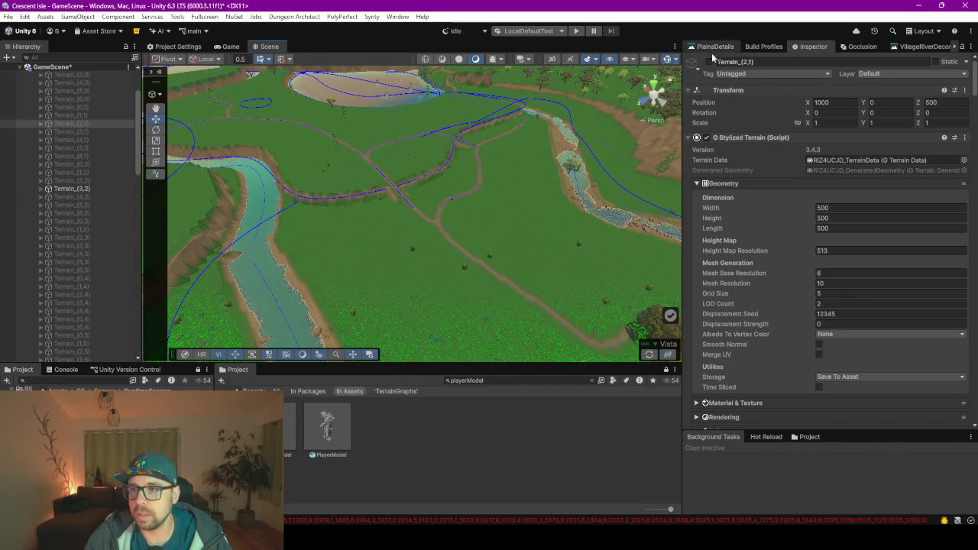
left_click_drag(683, 111, 408, 112)
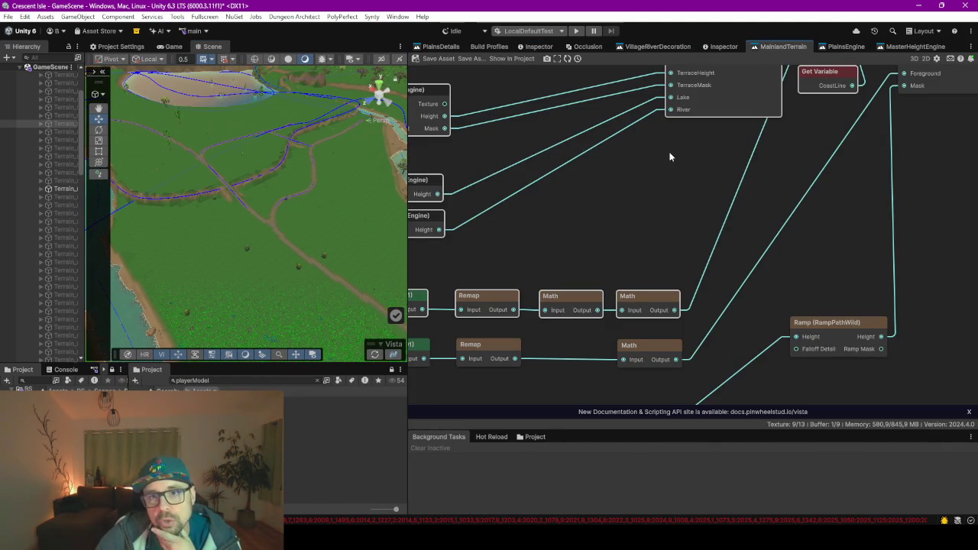
Navigate the MainlandTerrain graph past the Grass chains to the Combine and Height Mask nodes
scroll(658, 178, "down", 6)
left_click_drag(535, 256, 604, 126)
scroll(568, 197, "up", 3)
scroll(569, 156, "up", 5)
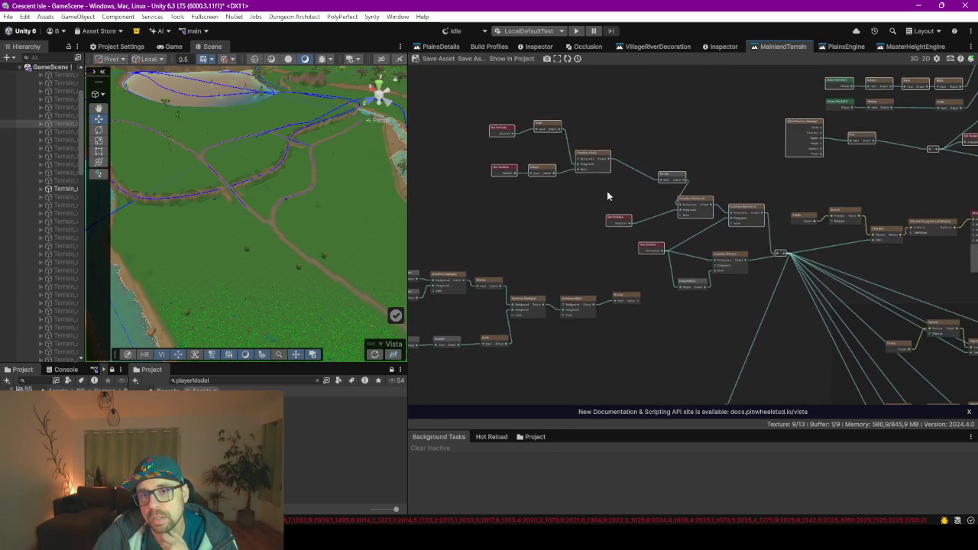
scroll(677, 225, "down", 6)
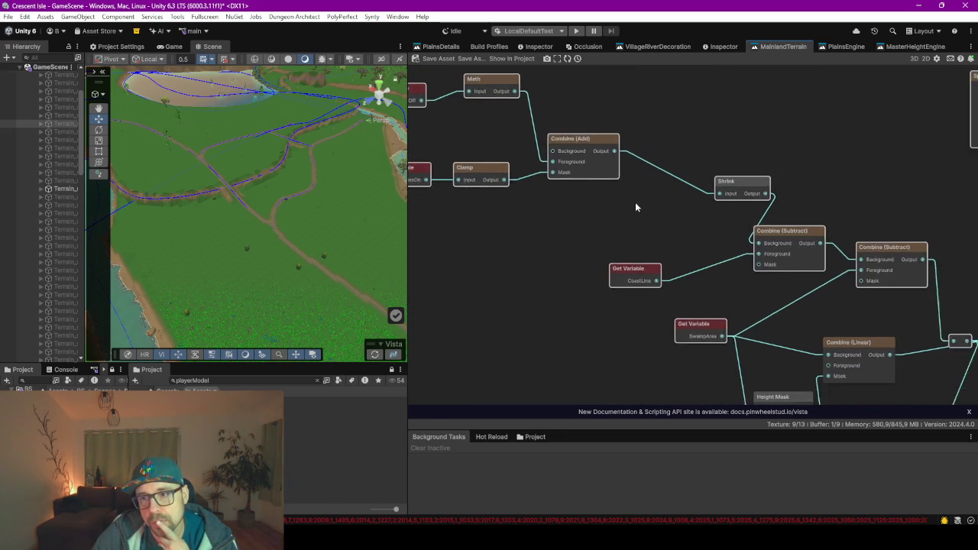
left_click_drag(709, 276, 676, 124)
scroll(788, 200, "up", 3)
scroll(788, 200, "down", 2)
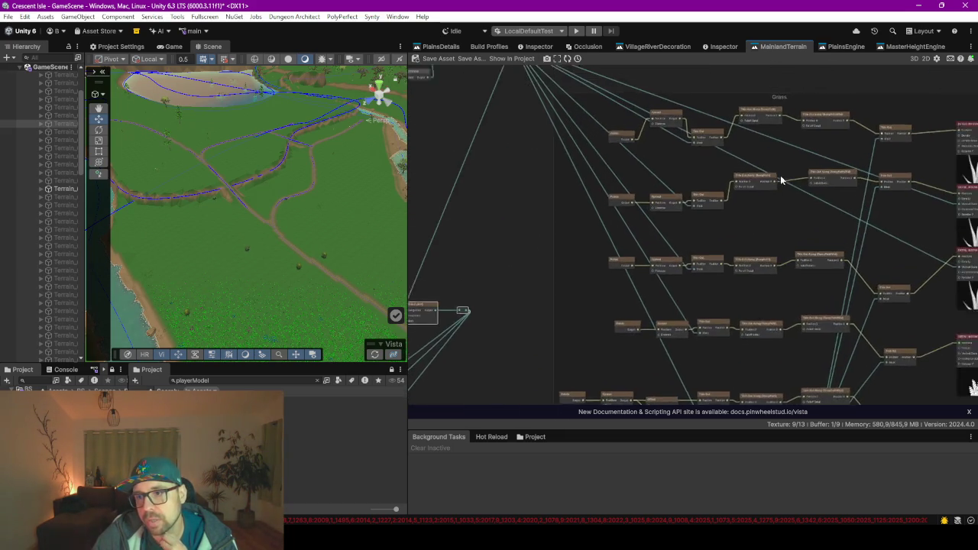
scroll(626, 171, "up", 3)
left_click_drag(516, 140, 577, 172)
scroll(800, 262, "up", 5)
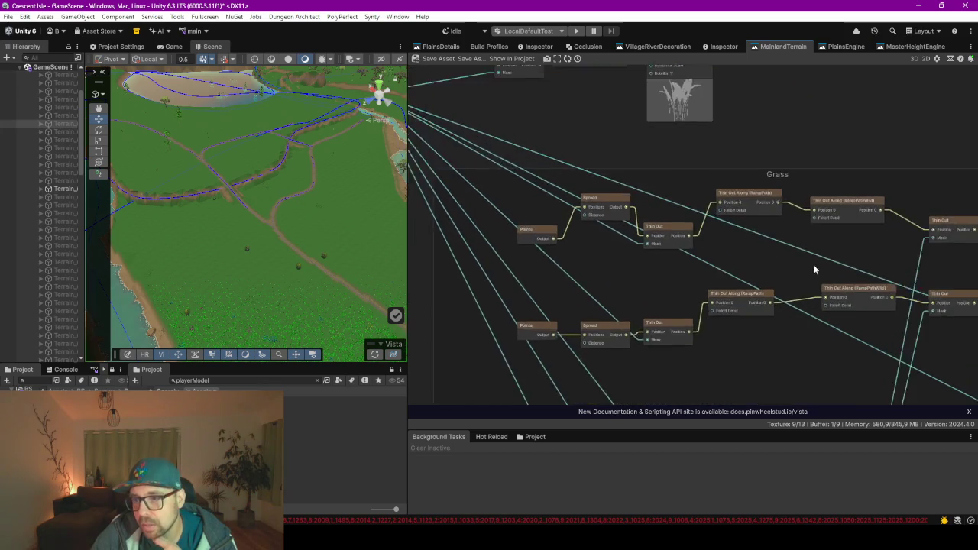
scroll(633, 231, "down", 3)
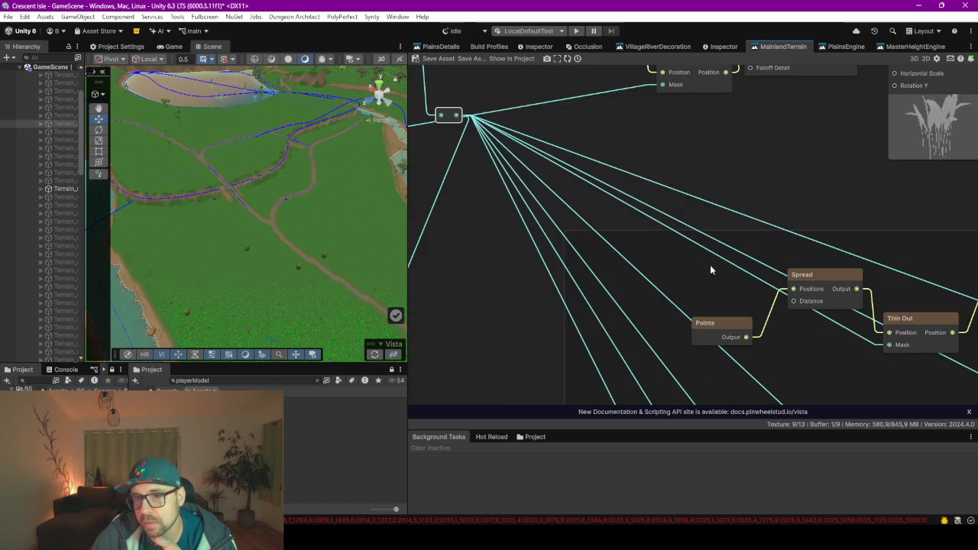
scroll(578, 231, "up", 2)
mouse_move(574, 193)
left_mouse_down()
mouse_move(579, 230)
mouse_move(760, 224)
left_mouse_up()
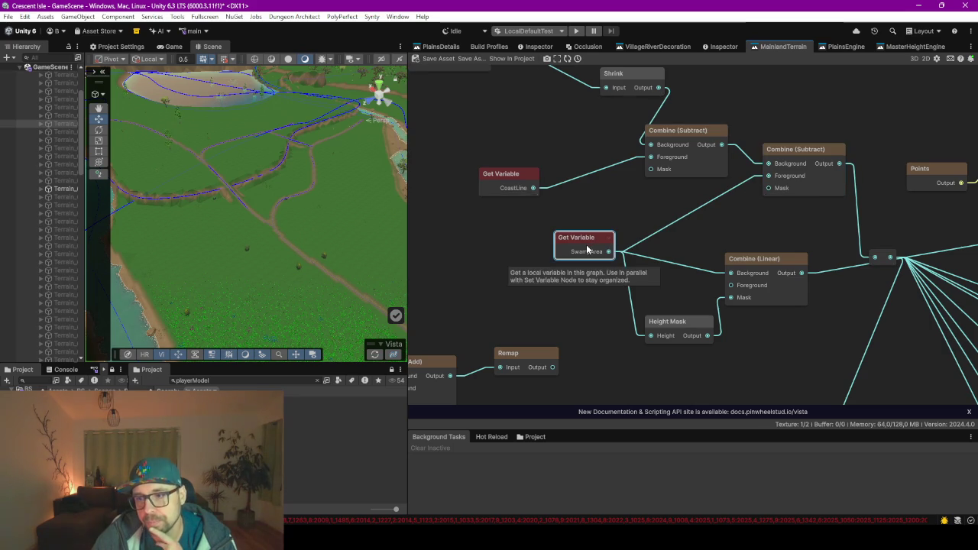
Trace the SwampArea Get Variable to its Spline Extract (Swamp) chain, then widen the Scene view and reopen PlainsDetails
left_click(587, 250)
left_click_drag(766, 248, 621, 240)
scroll(621, 240, "down", 5)
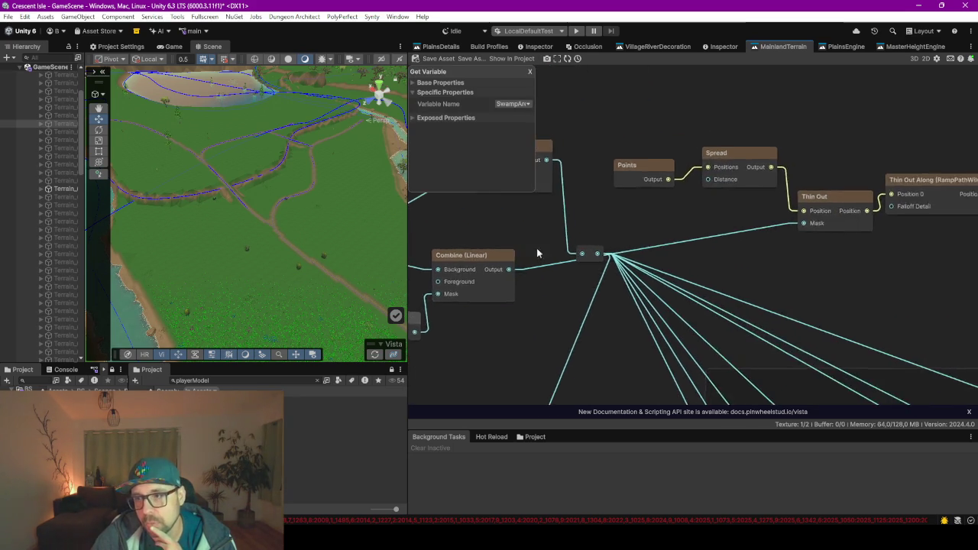
left_click_drag(738, 210, 614, 287)
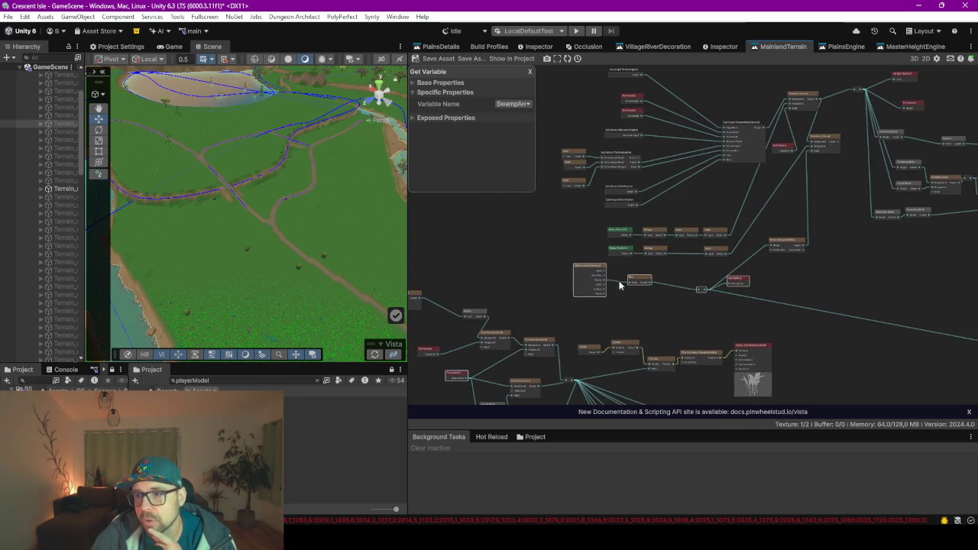
scroll(613, 286, "up", 5)
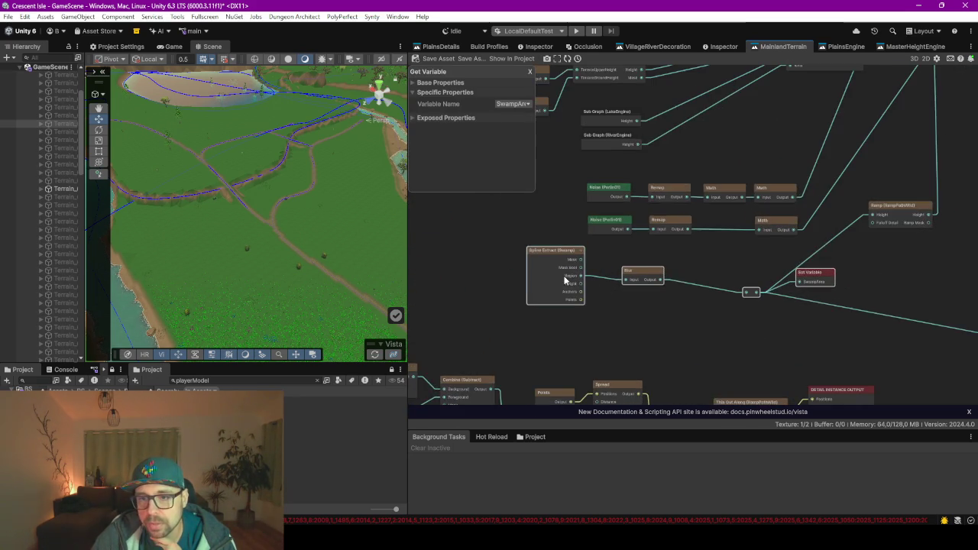
mouse_move(552, 239)
left_mouse_down()
mouse_move(701, 330)
mouse_move(523, 249)
left_mouse_up()
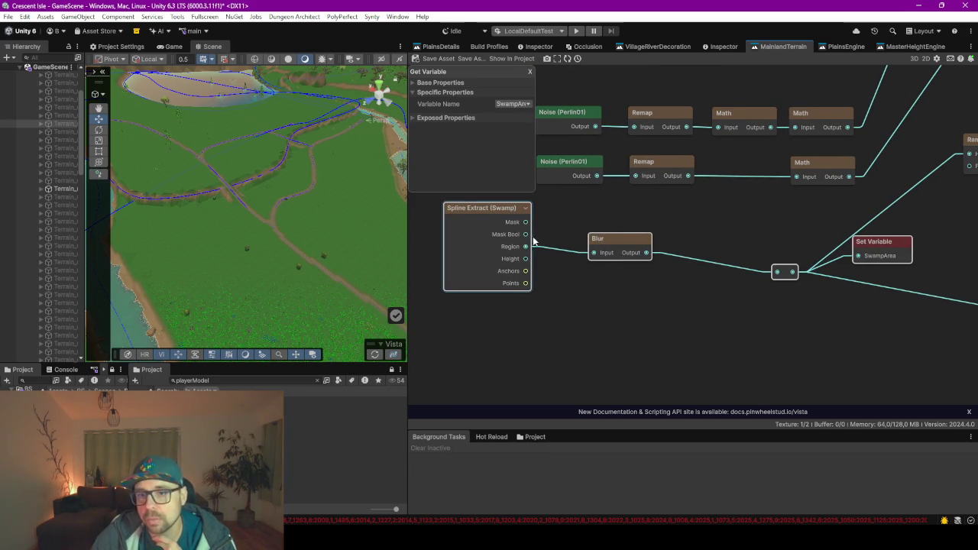
scroll(759, 284, "down", 5)
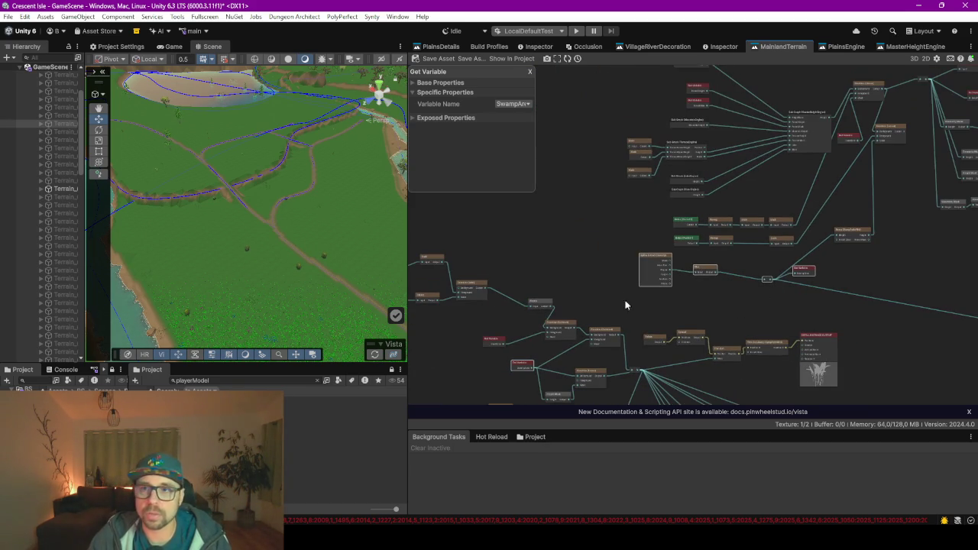
left_click_drag(407, 222, 498, 231)
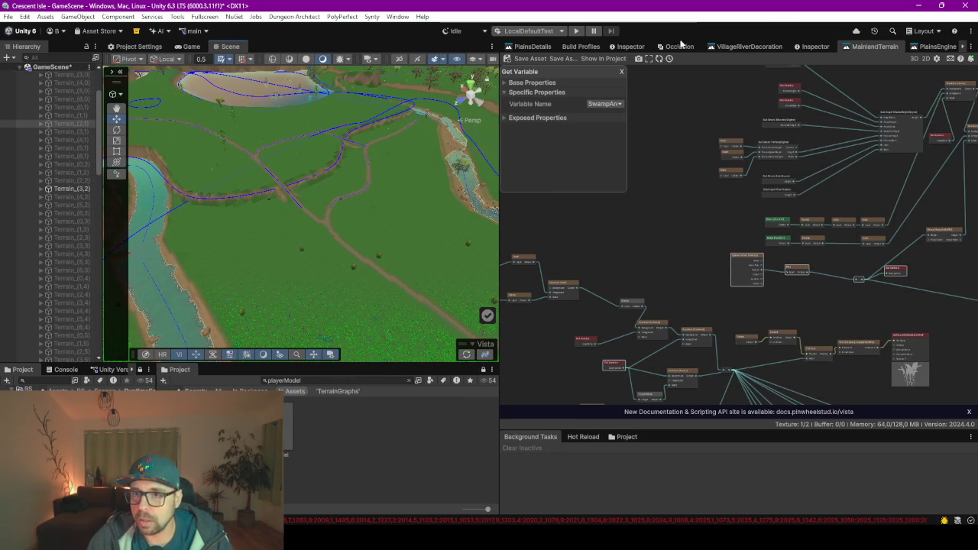
left_click(529, 47)
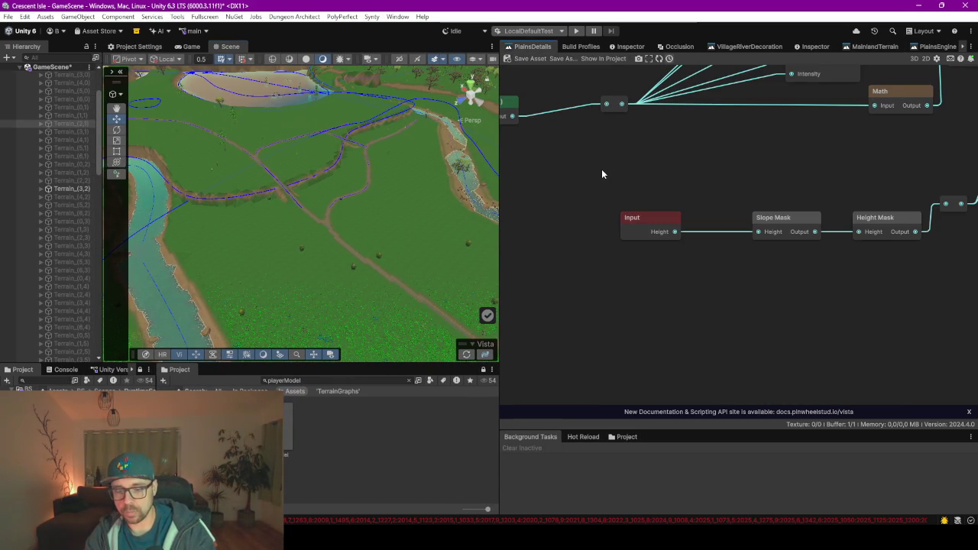
Maximize the graph and move the Input, Slope Mask and Height Mask nodes left to make room
key("F9")
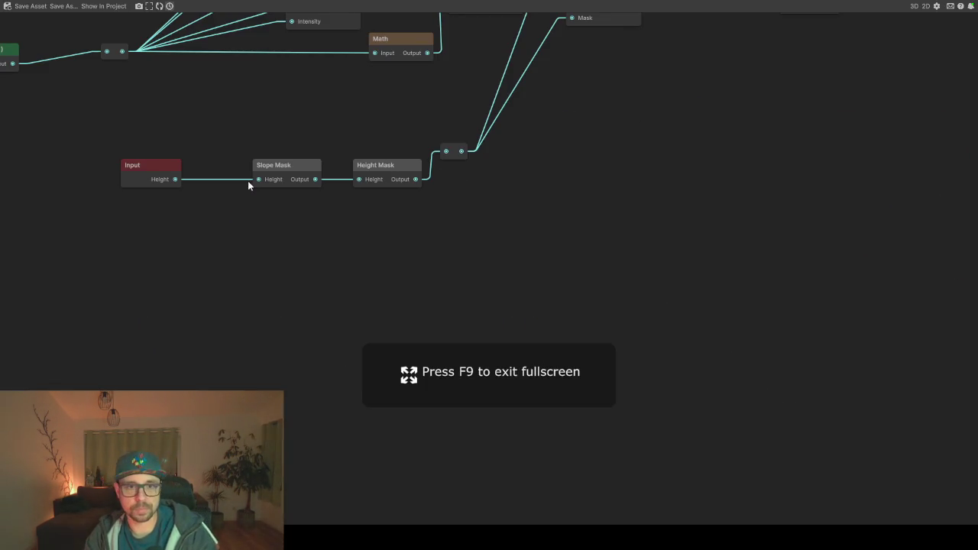
left_click_drag(257, 170, 322, 288)
scroll(328, 260, "up", 1)
mouse_move(136, 238)
left_mouse_down()
mouse_move(234, 285)
mouse_move(478, 351)
left_mouse_up()
left_click_drag(448, 282, 253, 260)
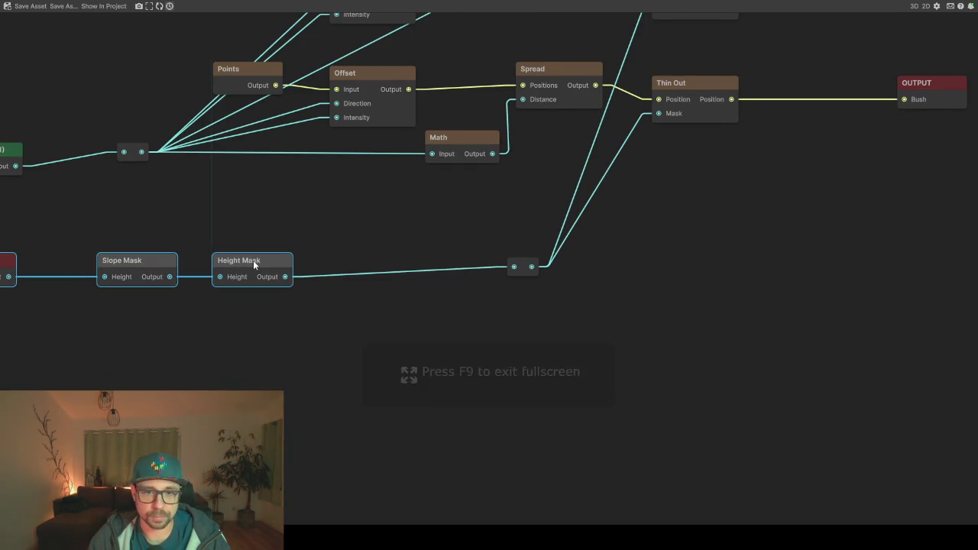
scroll(448, 329, "up", 1)
Add a Combine (Subtract) node via a 'sub' search and drop it onto the Height Mask wire
key("space")
type("sub")
key("Down")
key("Down")
key("Down")
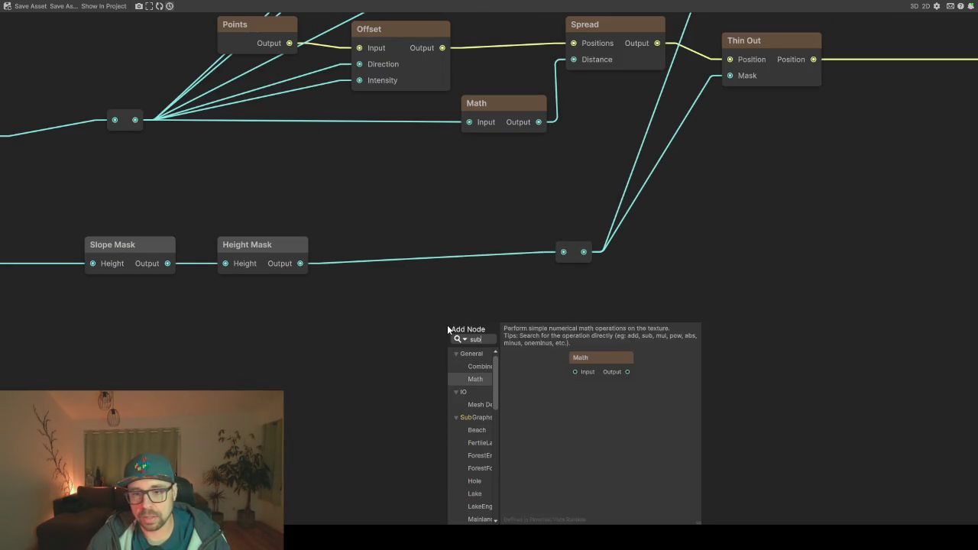
key("Up")
key("Up")
key("Up")
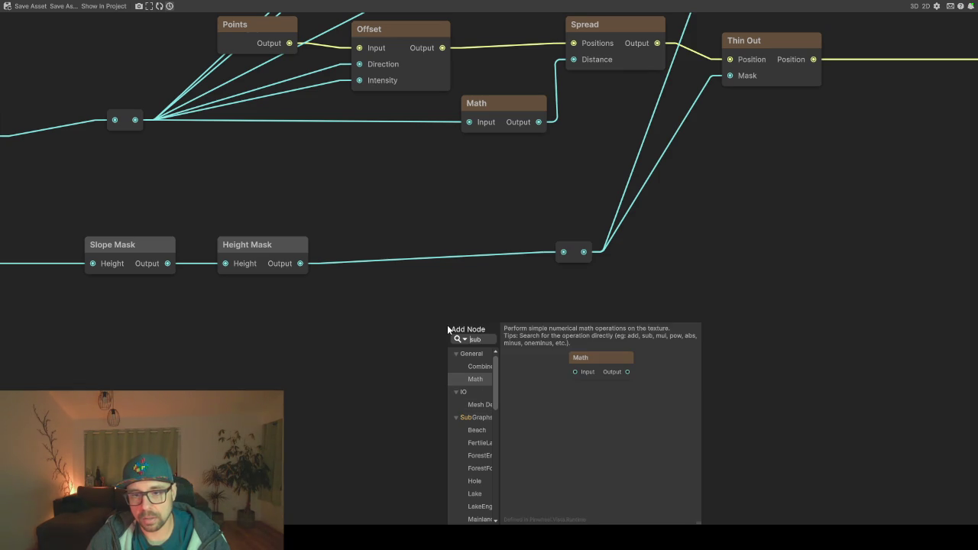
key("Return")
mouse_move(450, 332)
left_mouse_down()
mouse_move(454, 342)
mouse_move(419, 235)
left_mouse_up()
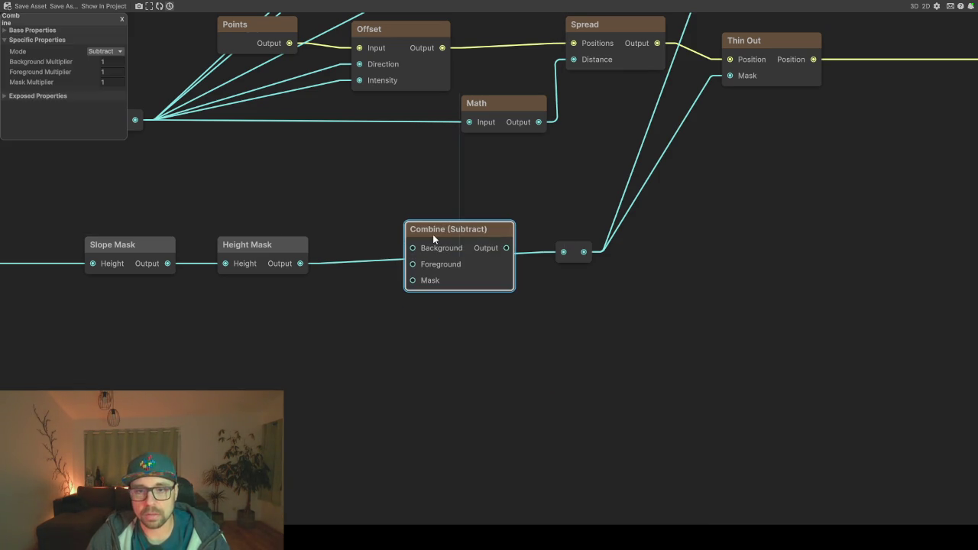
key("shift+space")
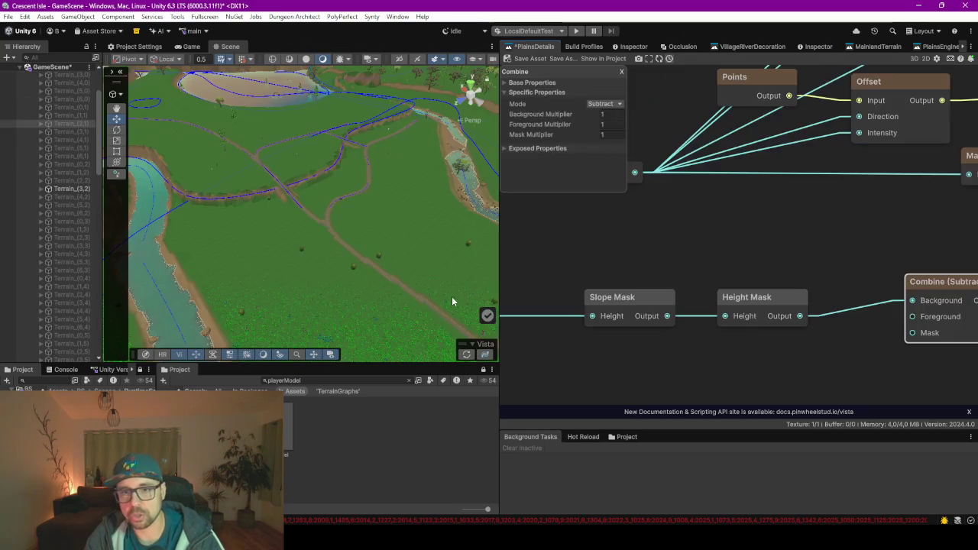
scroll(778, 260, "down", 4)
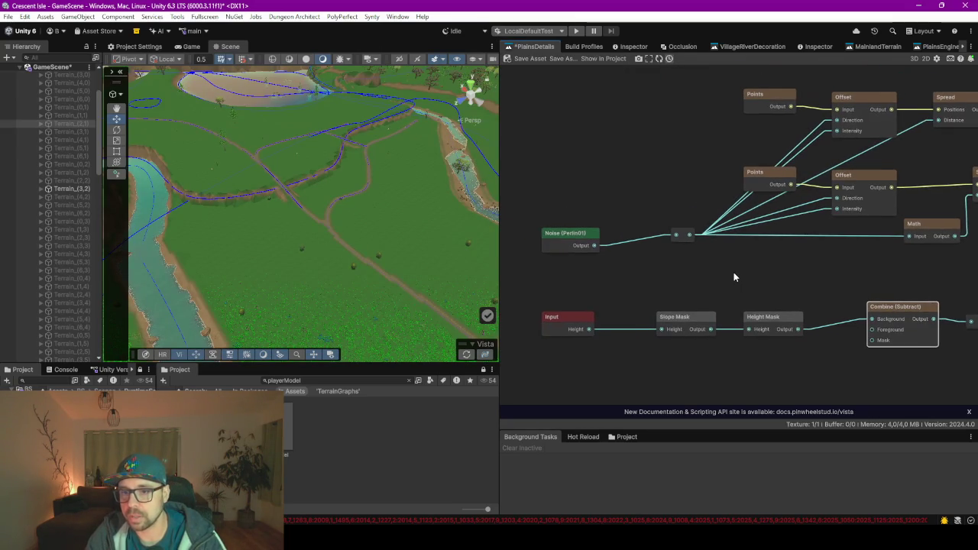
Inspect the Combine (Linear) node that height-masks SwampArea in the MainlandTerrain graph
scroll(734, 278, "down", 2)
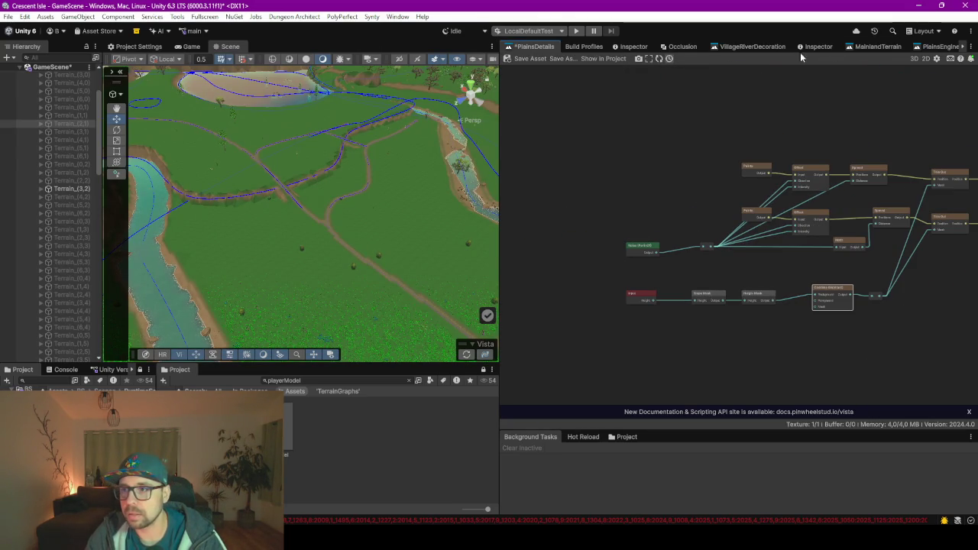
scroll(712, 218, "down", 3)
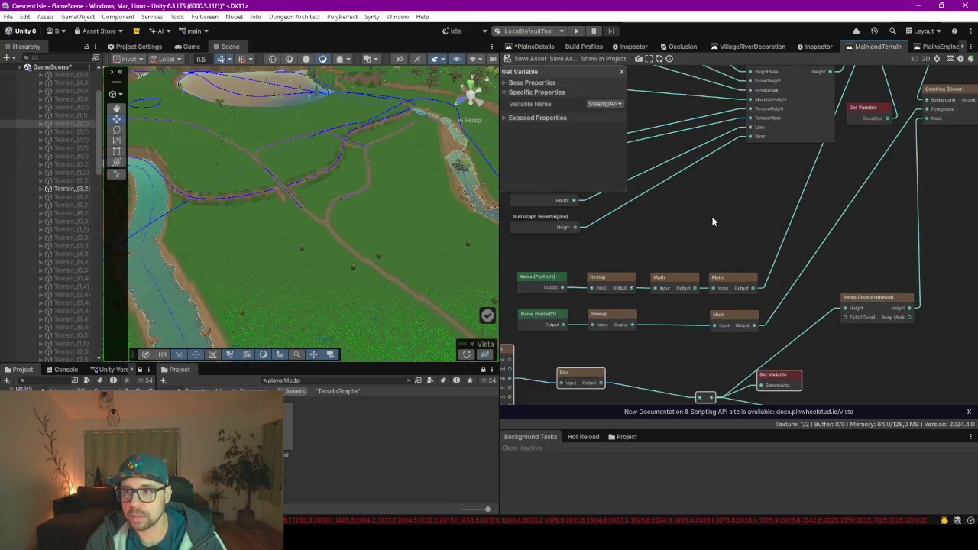
scroll(768, 251, "up", 3)
scroll(767, 251, "down", 2)
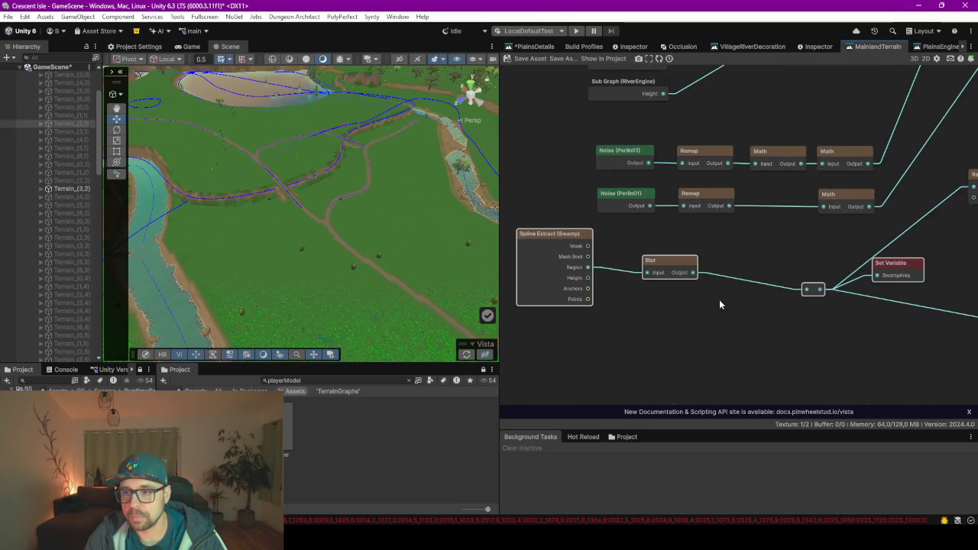
scroll(758, 131, "up", 2)
scroll(758, 131, "down", 2)
scroll(669, 311, "up", 2)
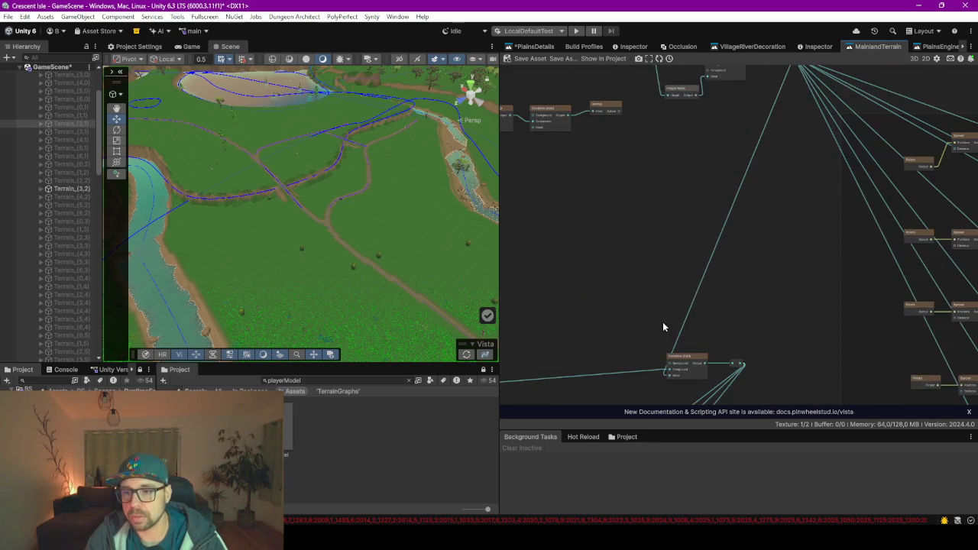
scroll(706, 225, "down", 5)
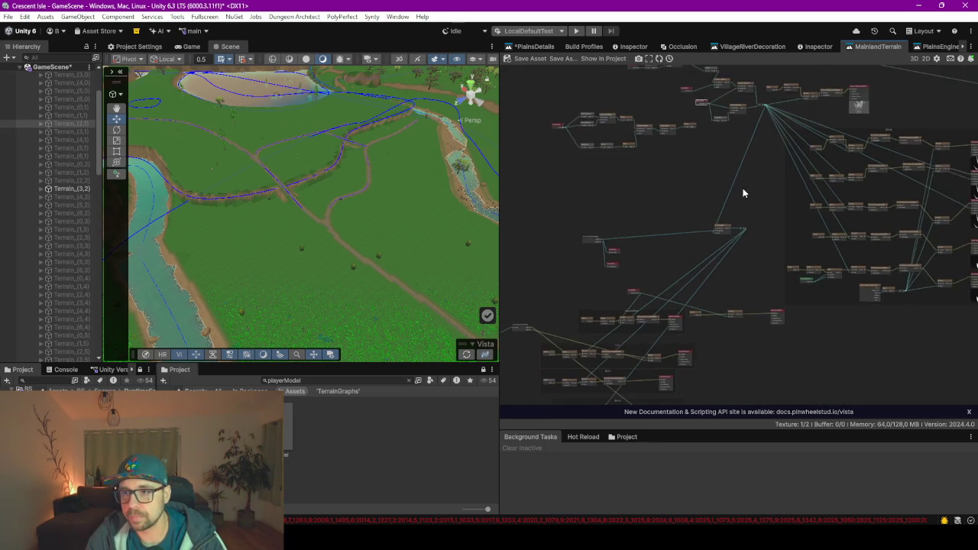
scroll(678, 176, "up", 2)
scroll(615, 238, "up", 4)
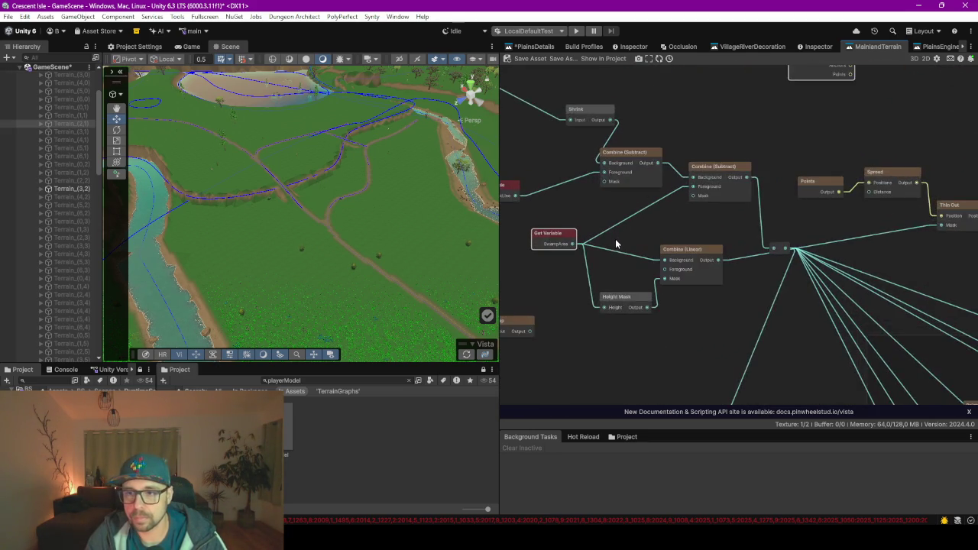
left_click_drag(642, 247, 749, 227)
scroll(749, 227, "up", 1)
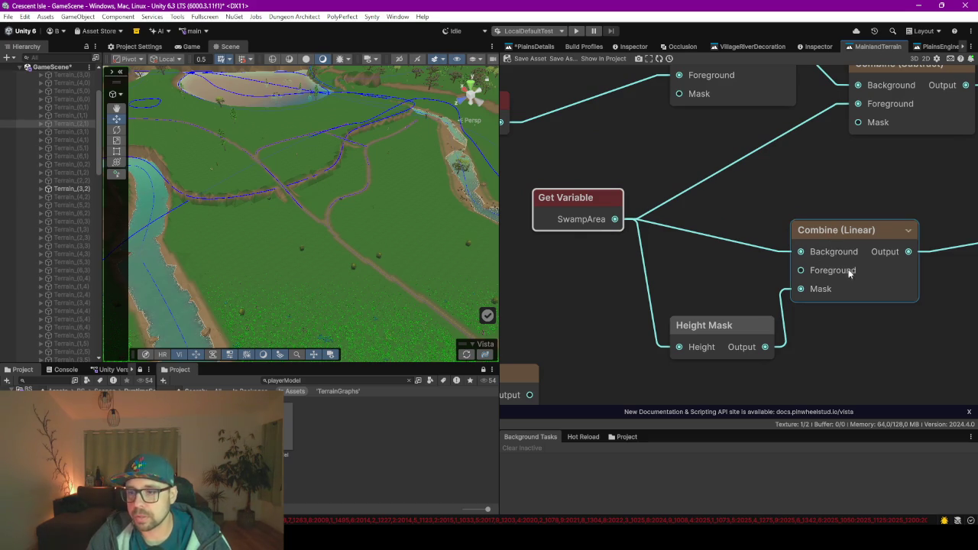
left_click(820, 288)
left_click(820, 288)
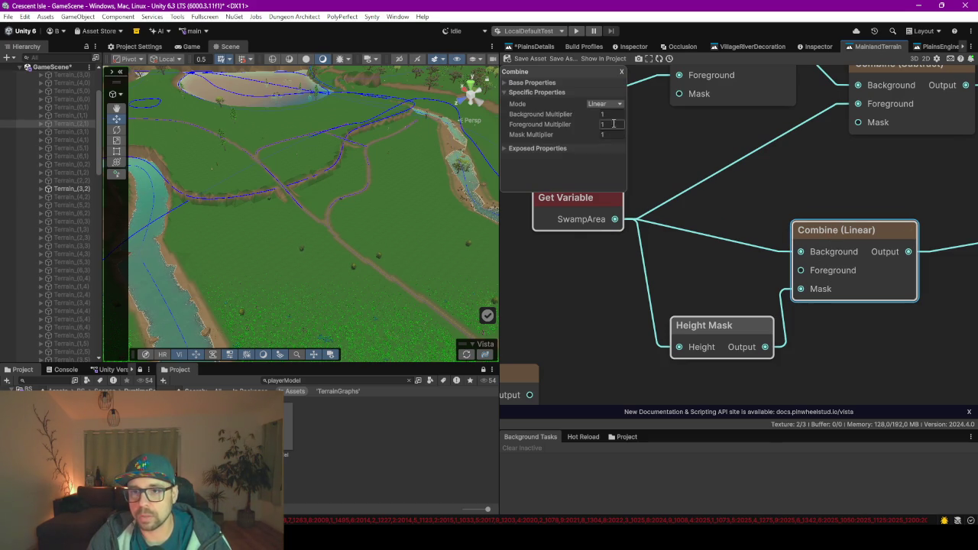
Return to PlainsDetails full screen and frame the whole graph around the Combine (Subtract) node
left_click(529, 47)
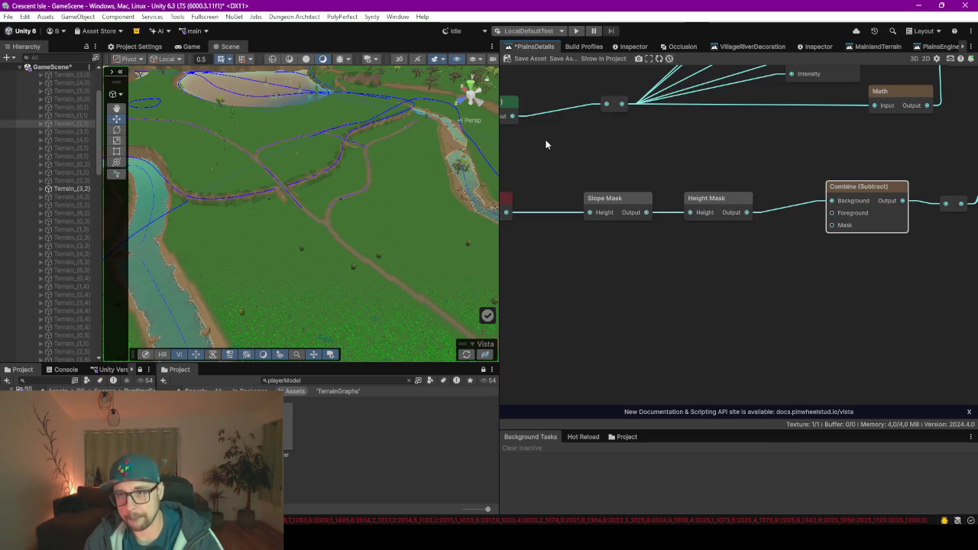
key("F9")
left_click(373, 166)
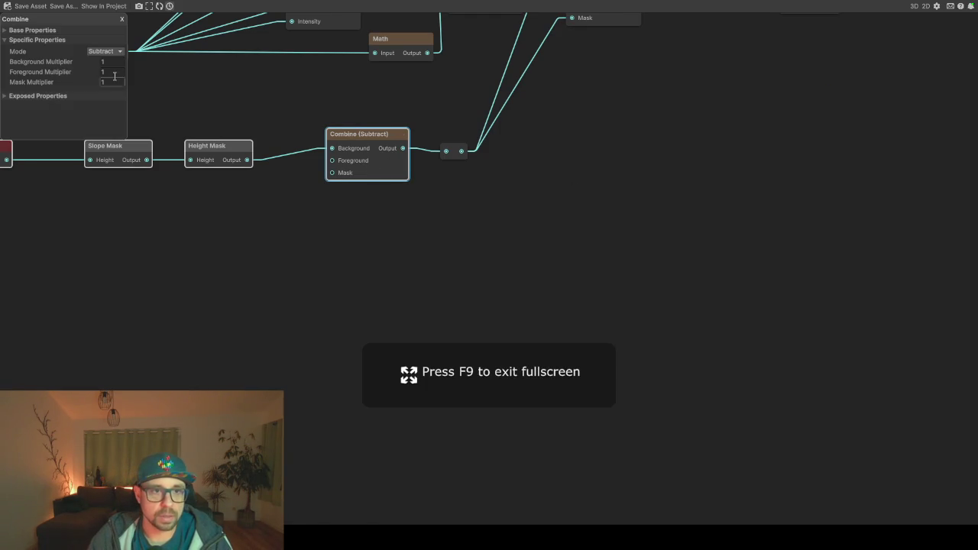
key("a")
right_click(329, 271)
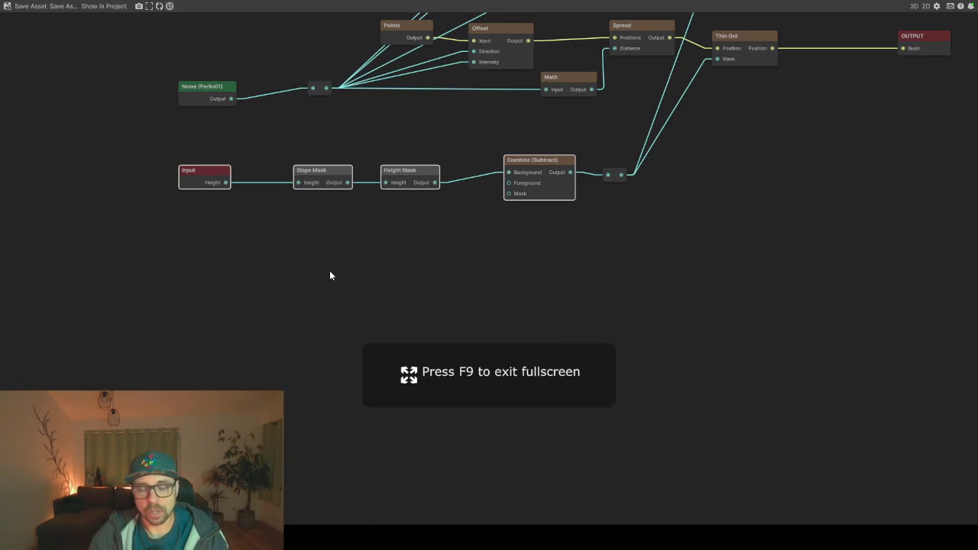
Add a Spline Extract node via a 'spla' search and place it left, below the Input node
type("spla")
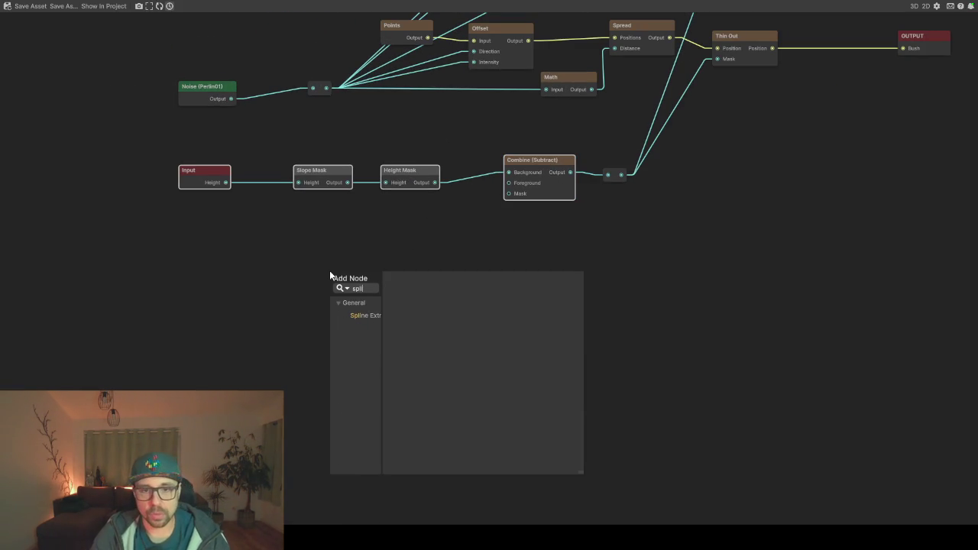
key("Return")
left_click_drag(380, 287, 249, 249)
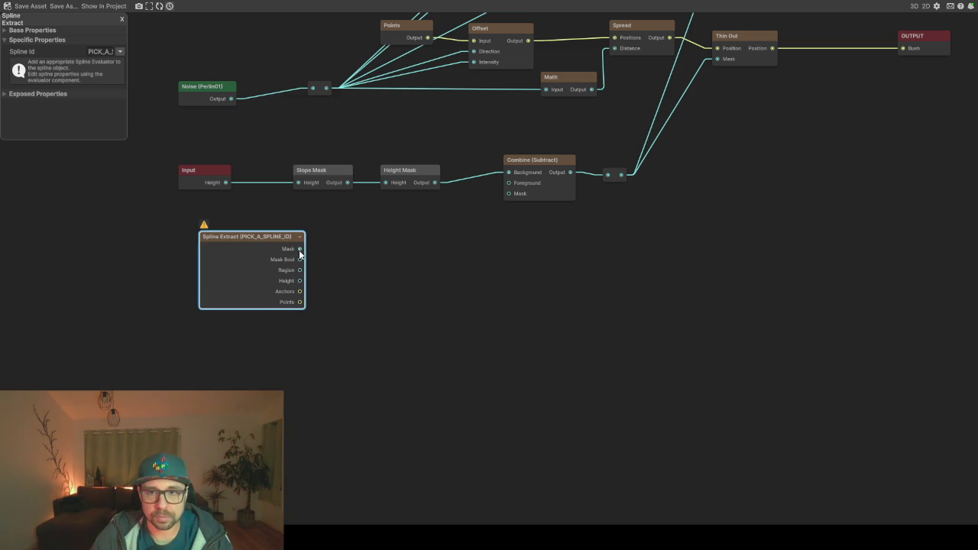
mouse_move(300, 254)
left_click_drag(266, 244, 178, 241)
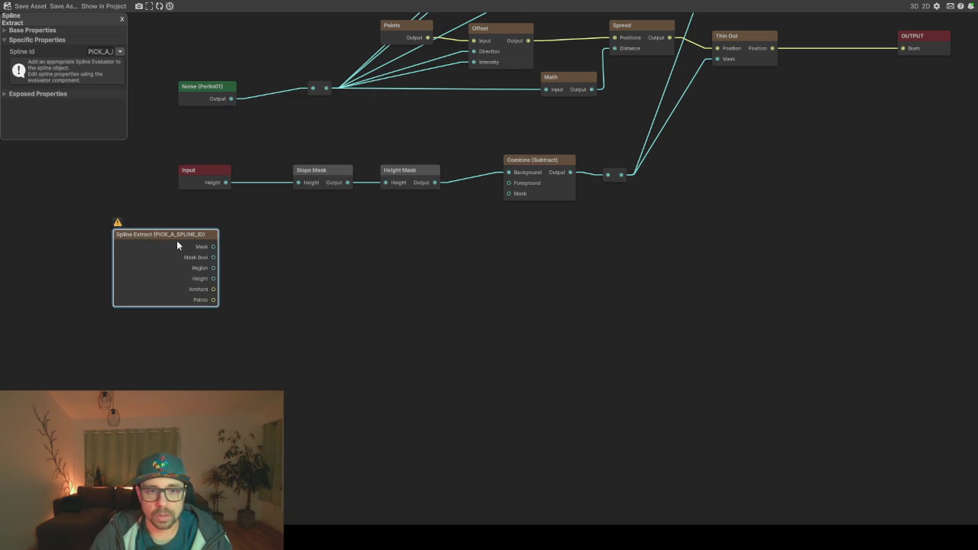
Add a Combine (Add) node via a 'col' search and duplicate it into five spread-out copies
right_click(377, 249)
type("col")
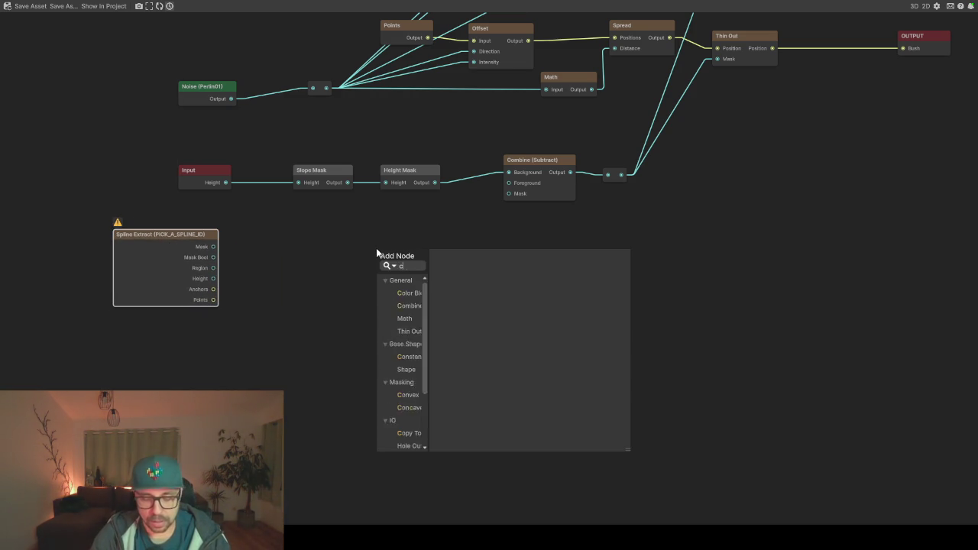
key("Down")
key("Down")
key("Down")
key("Return")
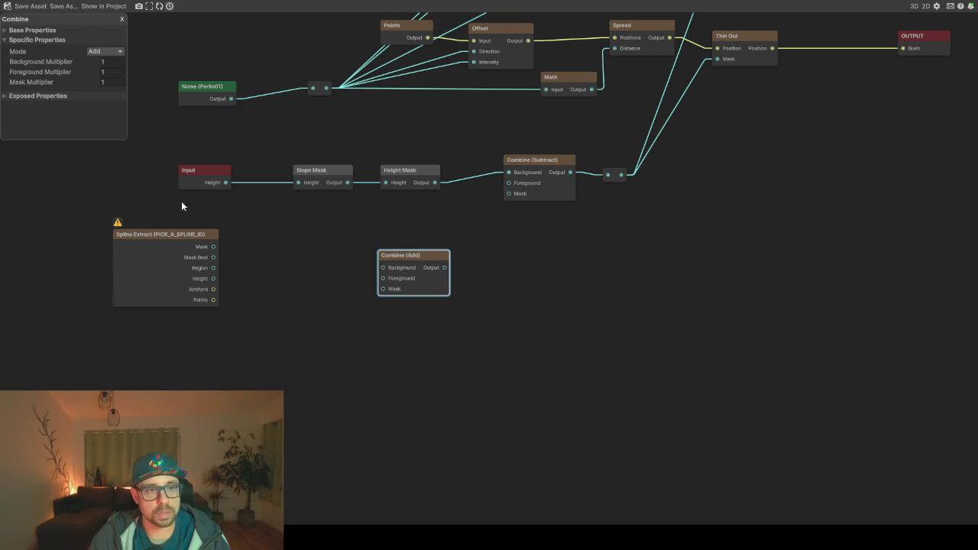
mouse_move(412, 271)
left_mouse_down()
mouse_move(344, 267)
mouse_move(417, 266)
left_mouse_up()
key("ctrl+d")
key("ctrl+d")
key("ctrl+d")
key("ctrl+d")
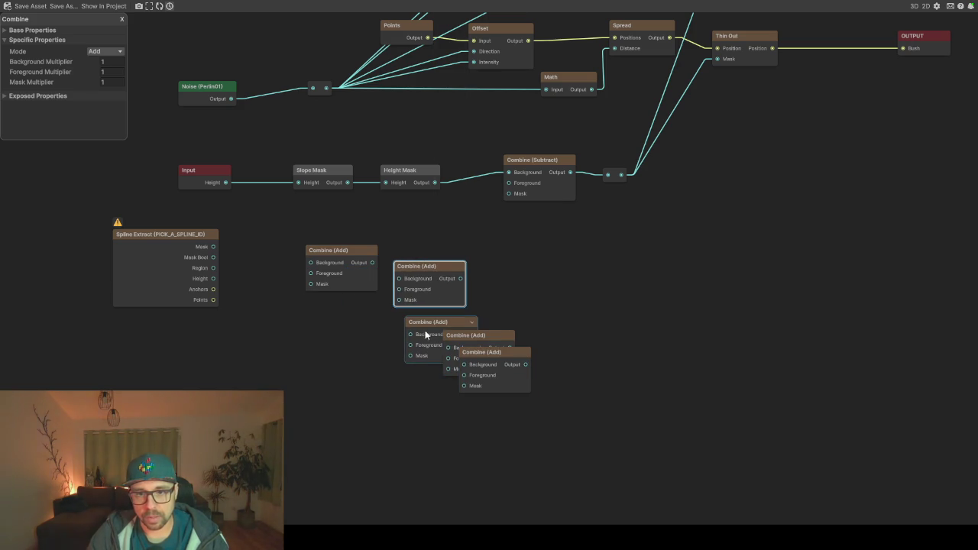
left_click_drag(425, 332, 500, 308)
mouse_move(491, 367)
left_mouse_down()
mouse_move(669, 415)
mouse_move(662, 380)
mouse_move(635, 370)
left_mouse_up()
Chain the Combine (Add) nodes Output to Background and feed the Spline Extract Region into the first
left_click_drag(372, 262, 403, 280)
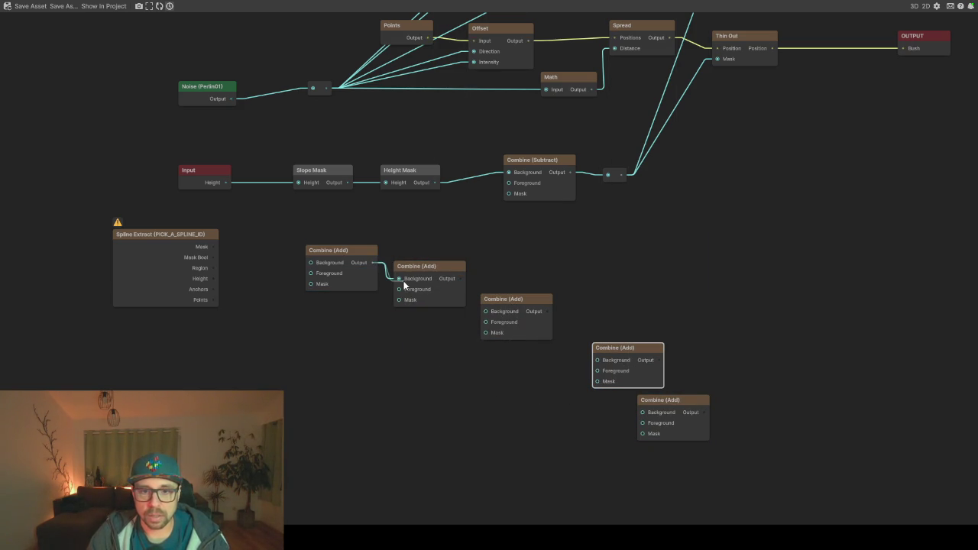
left_click_drag(548, 312, 598, 360)
mouse_move(654, 388)
left_mouse_down()
mouse_move(644, 413)
mouse_move(765, 397)
mouse_move(509, 194)
left_mouse_up()
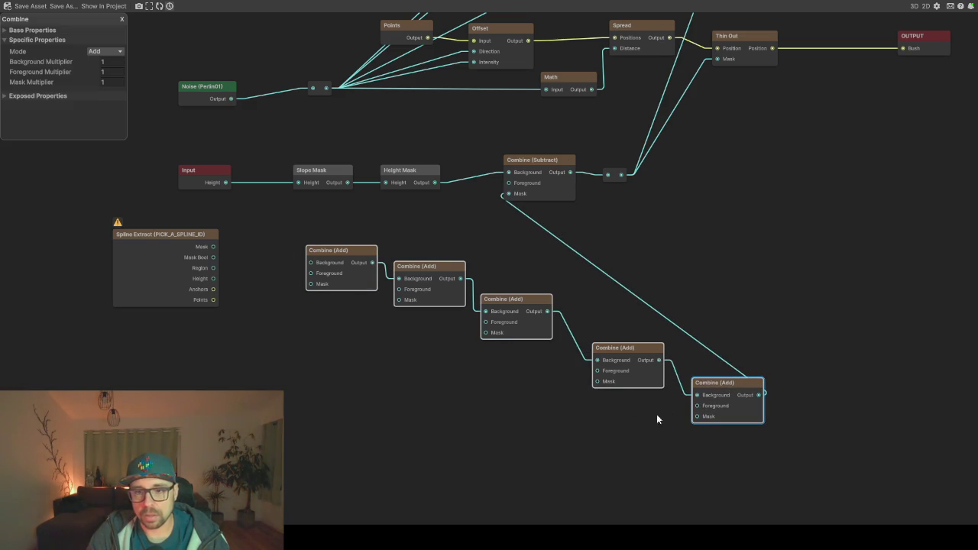
left_click_drag(384, 387, 369, 298)
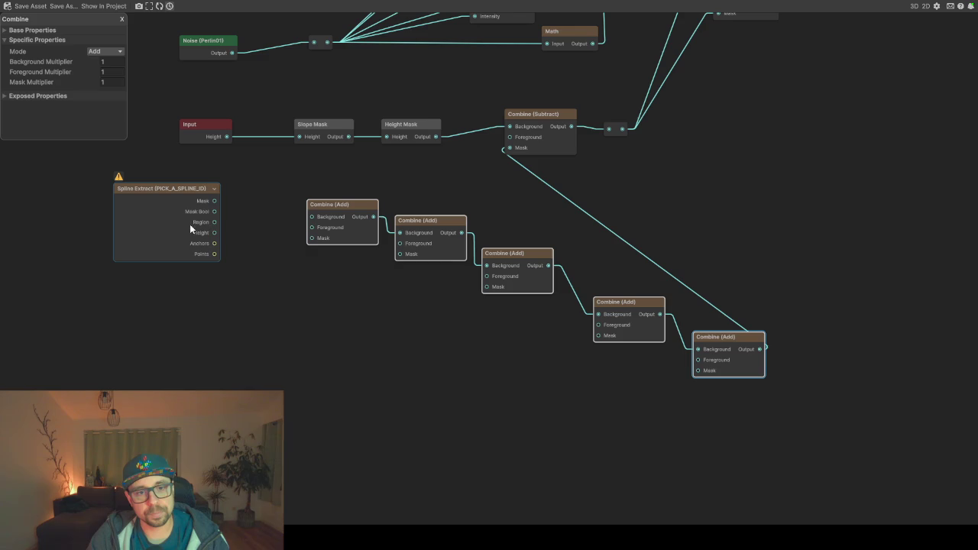
left_click_drag(216, 222, 311, 218)
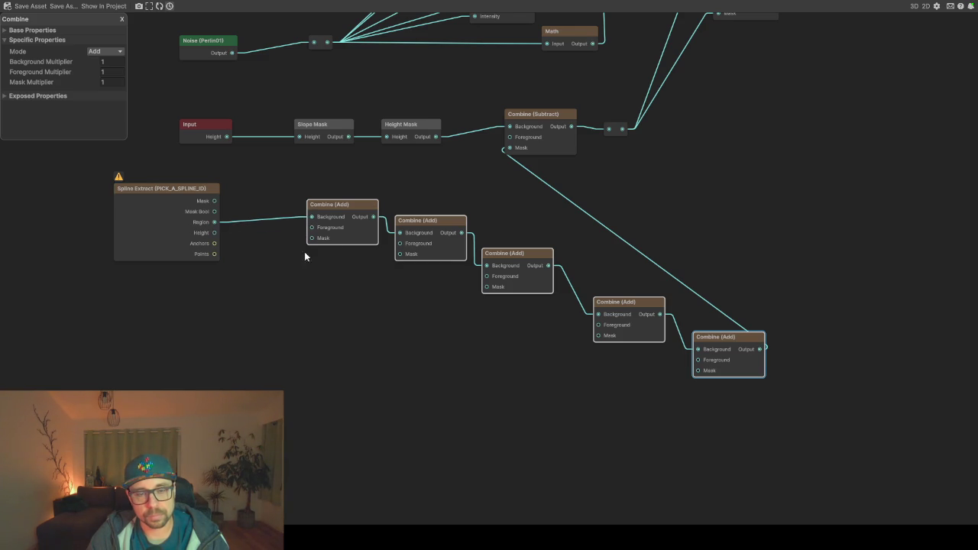
left_click_drag(450, 181, 324, 297)
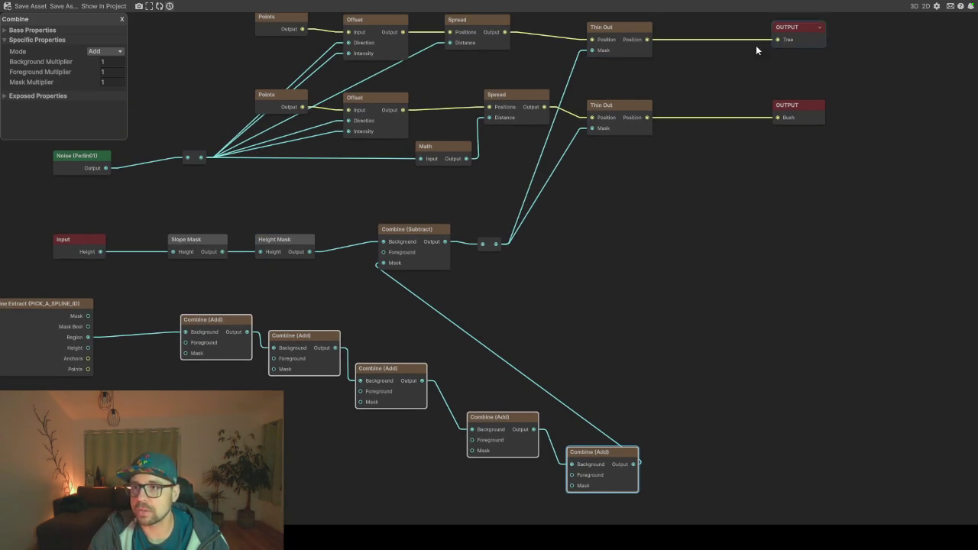
left_click_drag(236, 362, 486, 248)
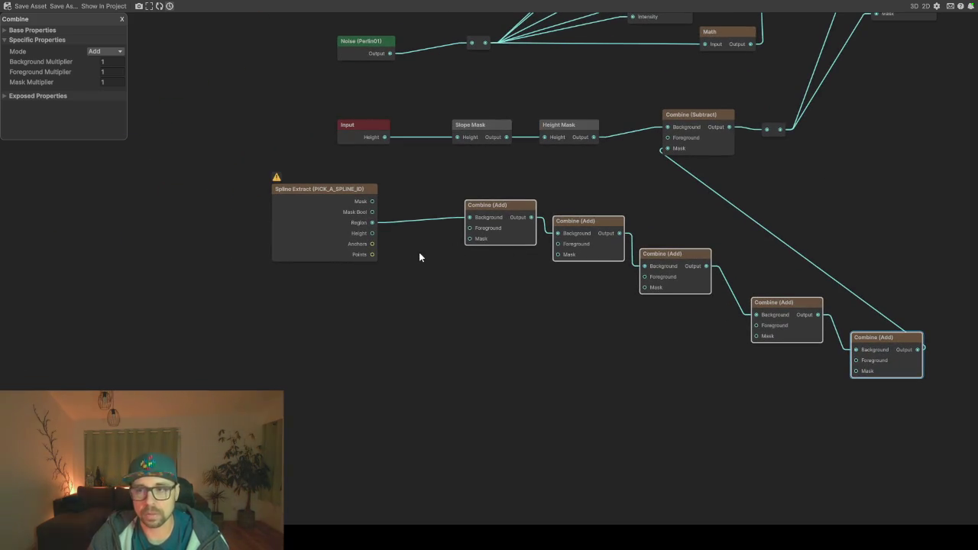
Set the Spline Extract's Spline Id to GroundTerrace and place a duplicate below it
left_click(315, 218)
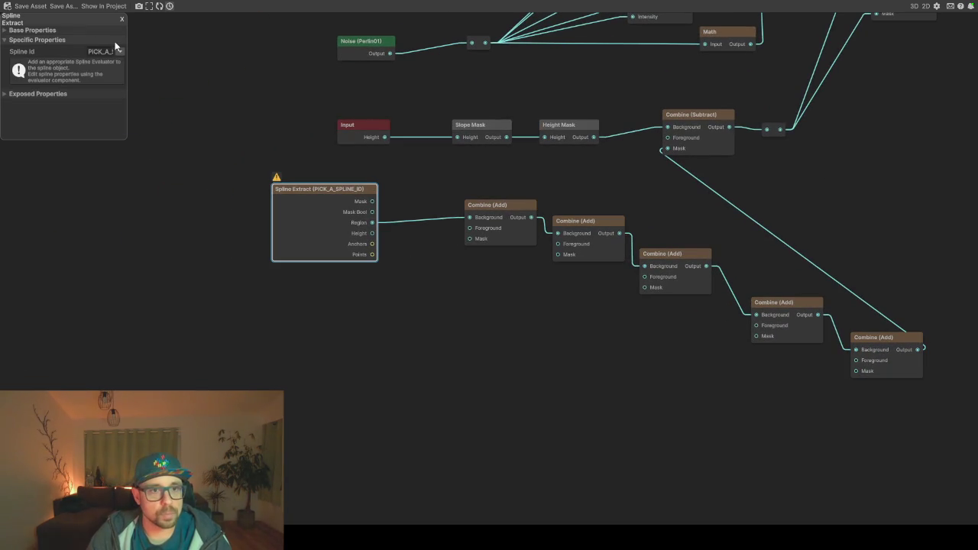
left_click(120, 52)
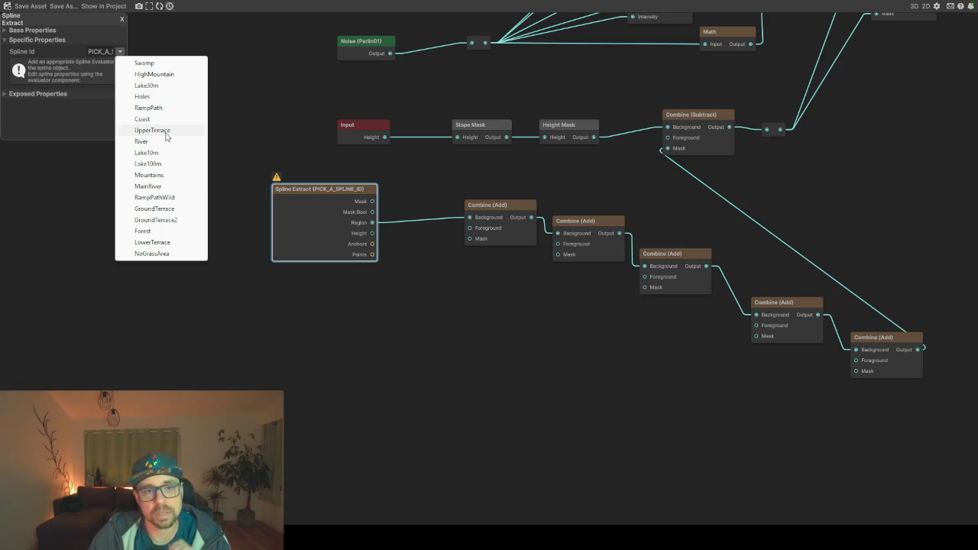
left_click(169, 211)
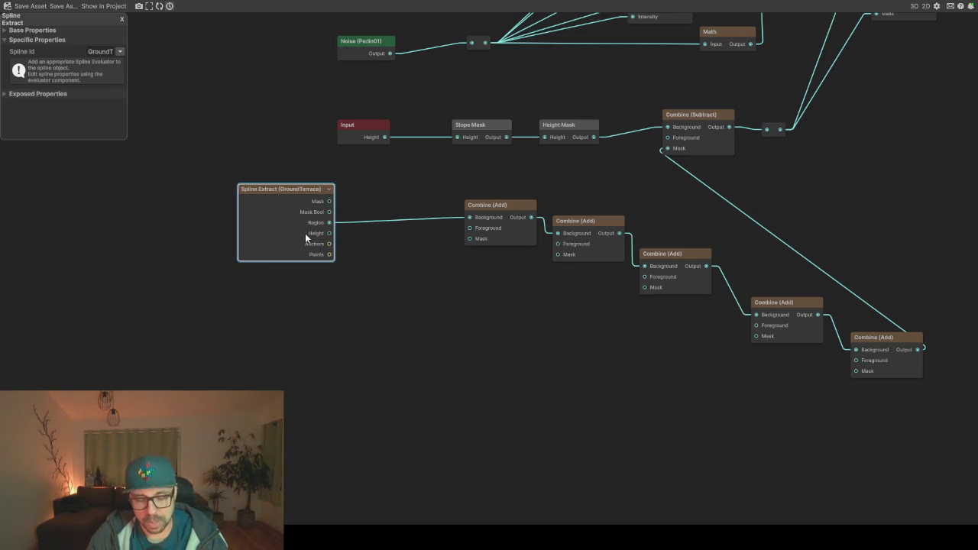
key("ctrl+d")
mouse_move(320, 302)
left_mouse_down()
mouse_move(289, 312)
mouse_move(470, 228)
left_mouse_up()
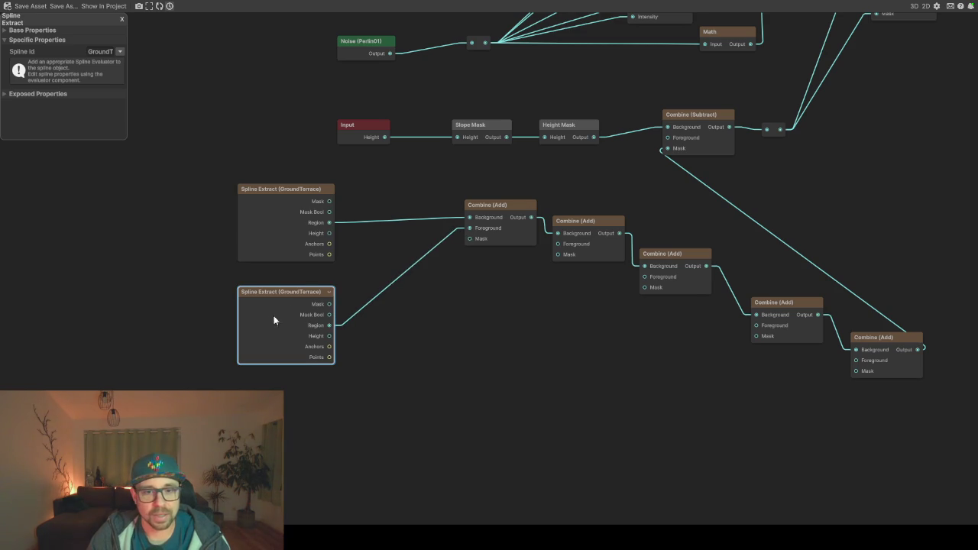
Switch the copy to GroundTerrace2, duplicate it, and wire its Region into the second Combine's Foreground
left_click(120, 49)
left_click(175, 219)
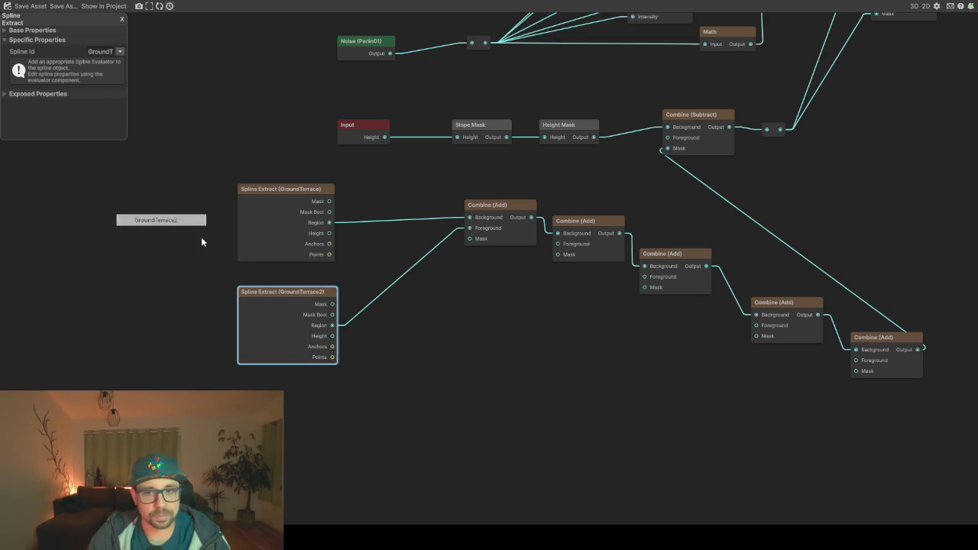
key("ctrl+d")
left_click_drag(413, 317, 329, 366)
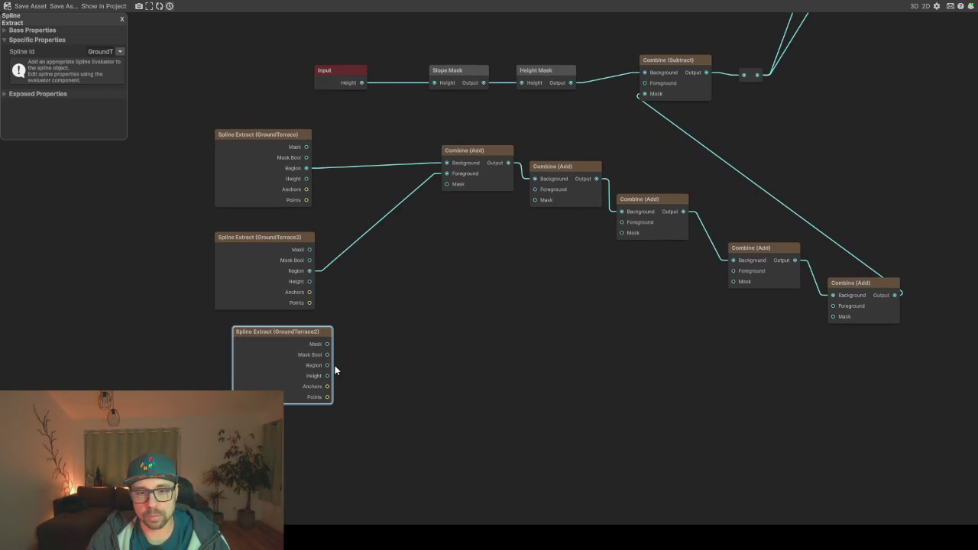
left_click_drag(329, 365, 535, 189)
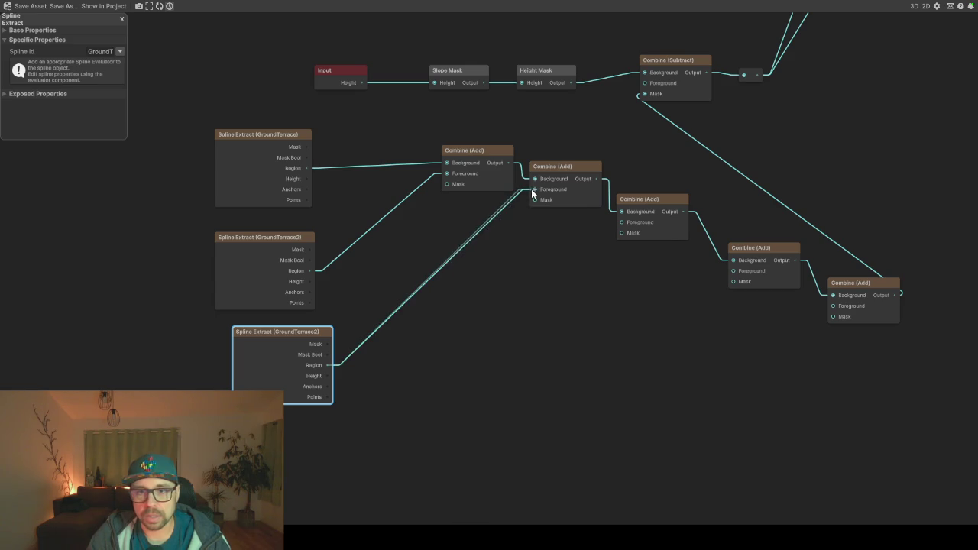
left_click_drag(327, 365, 424, 372)
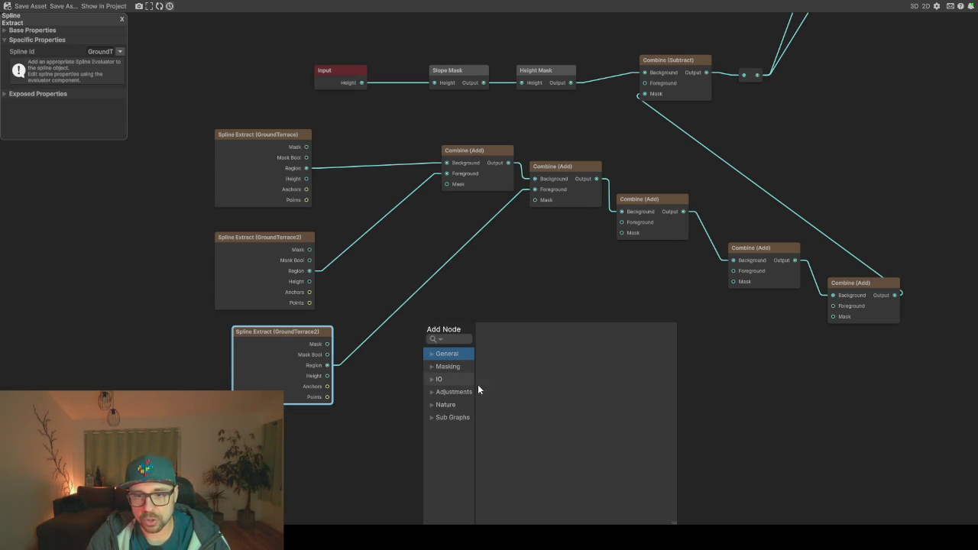
Browse the General and Adjustments categories in an enlarged node search, then dismiss it unused
left_click(429, 354)
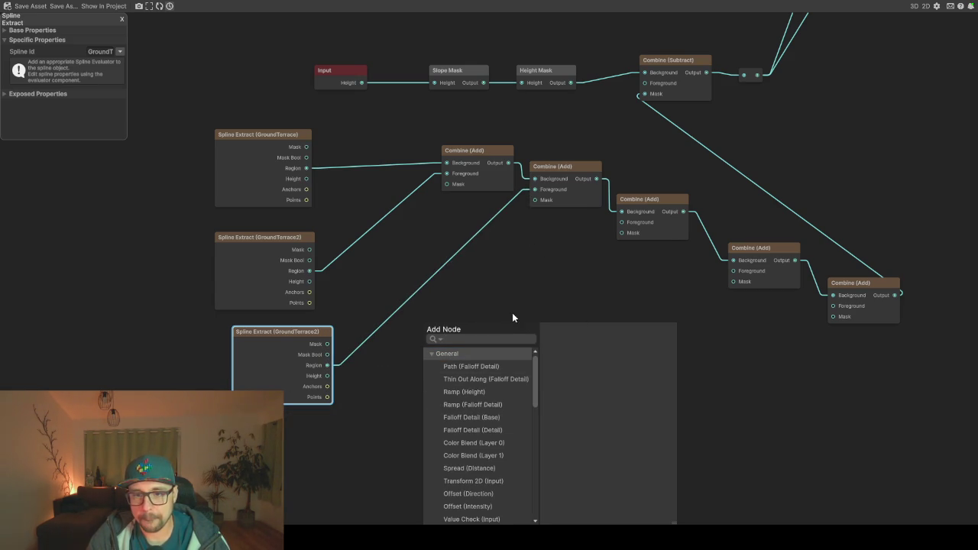
scroll(489, 391, "down", 3)
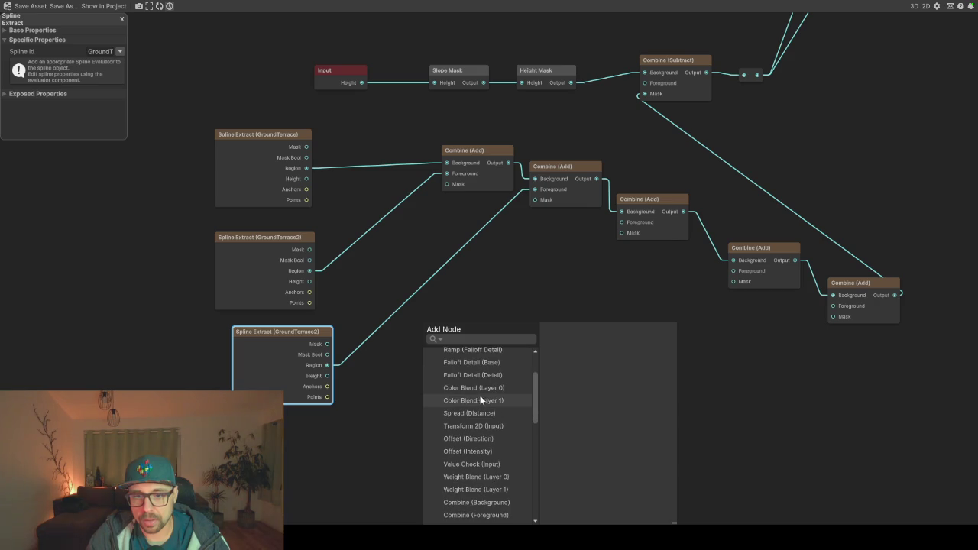
left_click_drag(525, 329, 503, 174)
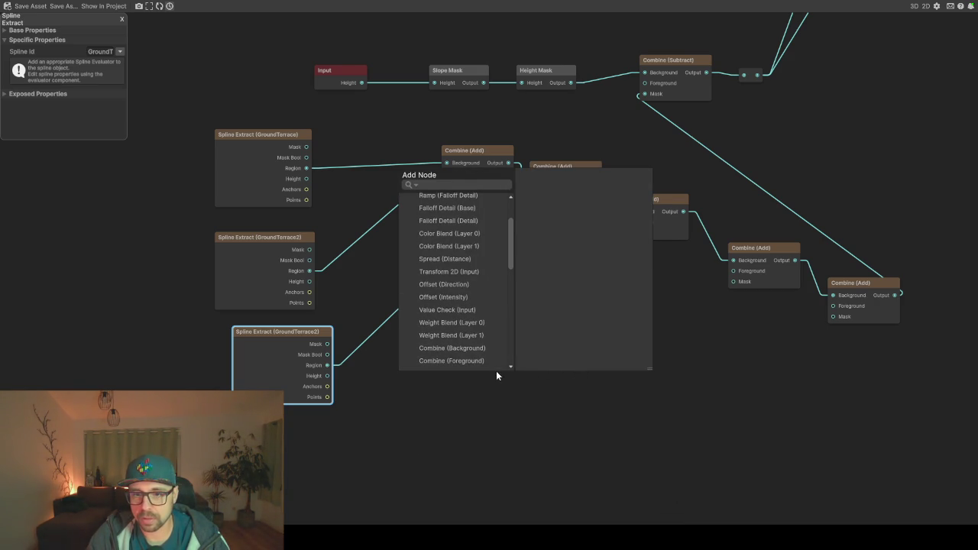
left_click_drag(650, 367, 691, 491)
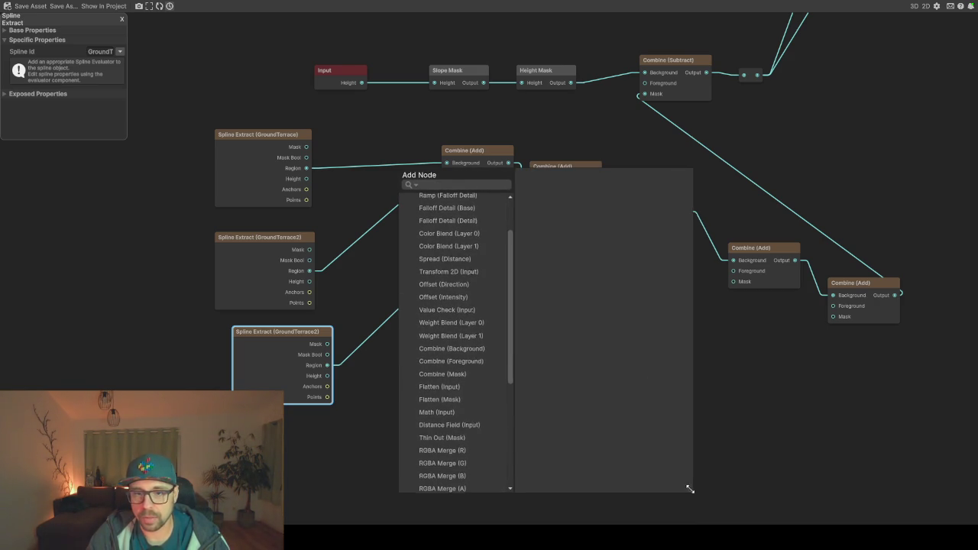
scroll(453, 222, "up", 3)
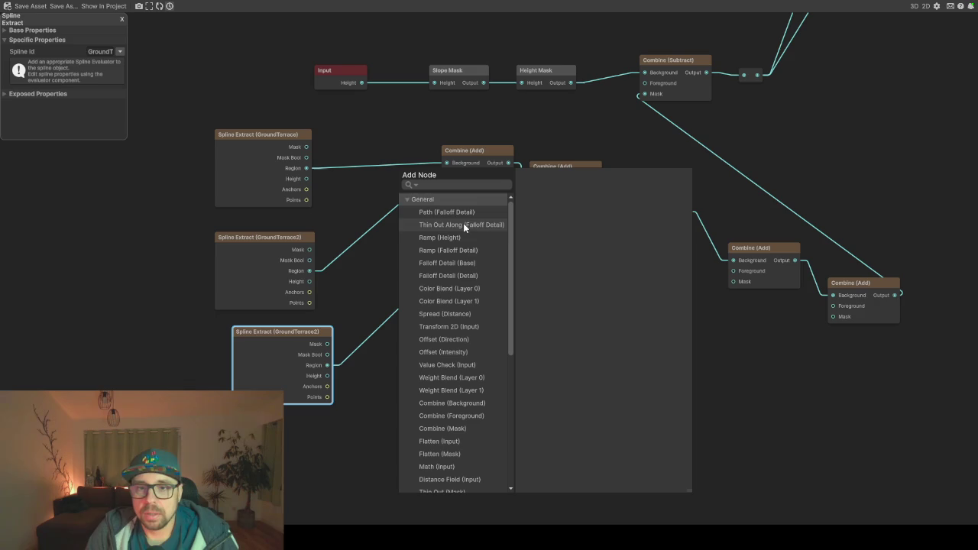
mouse_move(509, 231)
left_mouse_down()
mouse_move(547, 319)
mouse_move(527, 324)
left_mouse_up()
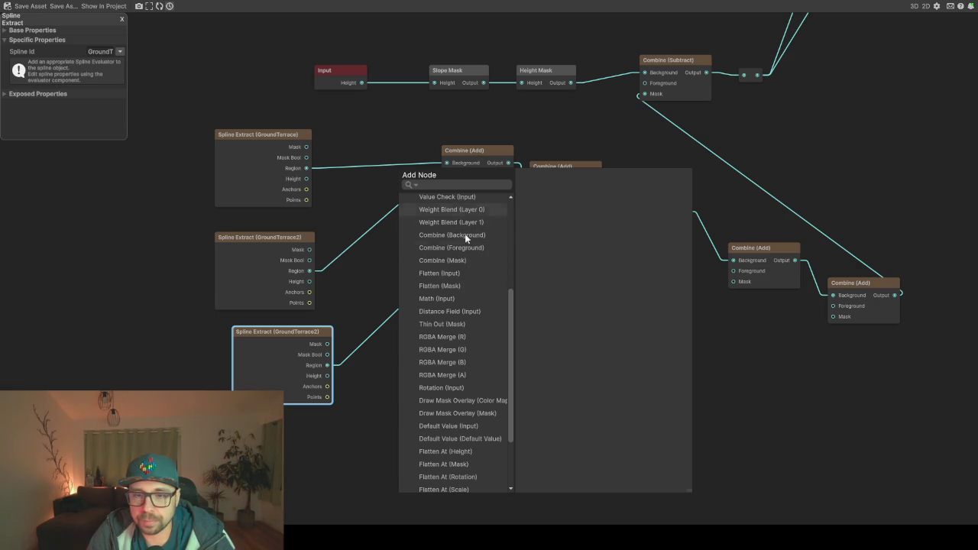
left_click_drag(511, 319, 514, 371)
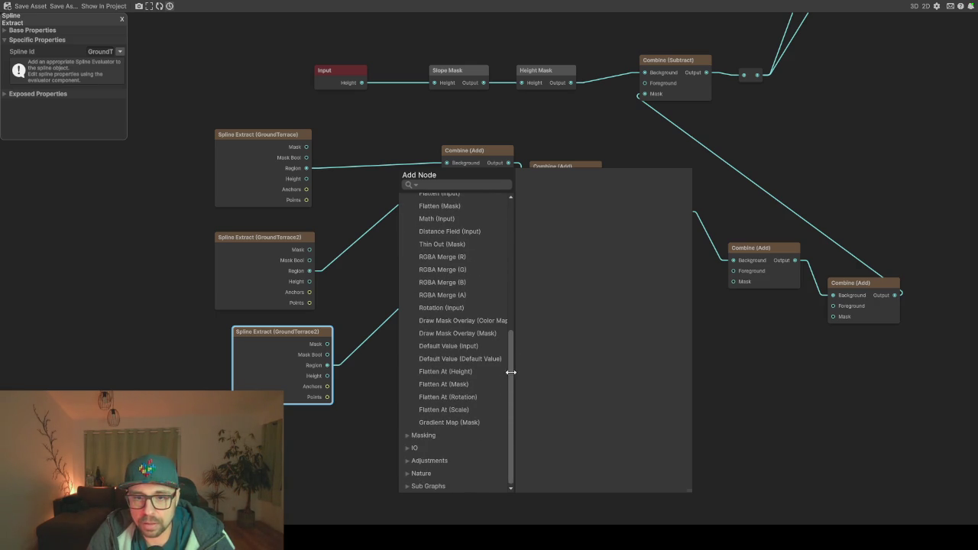
left_click(407, 459)
scroll(426, 425, "down", 5)
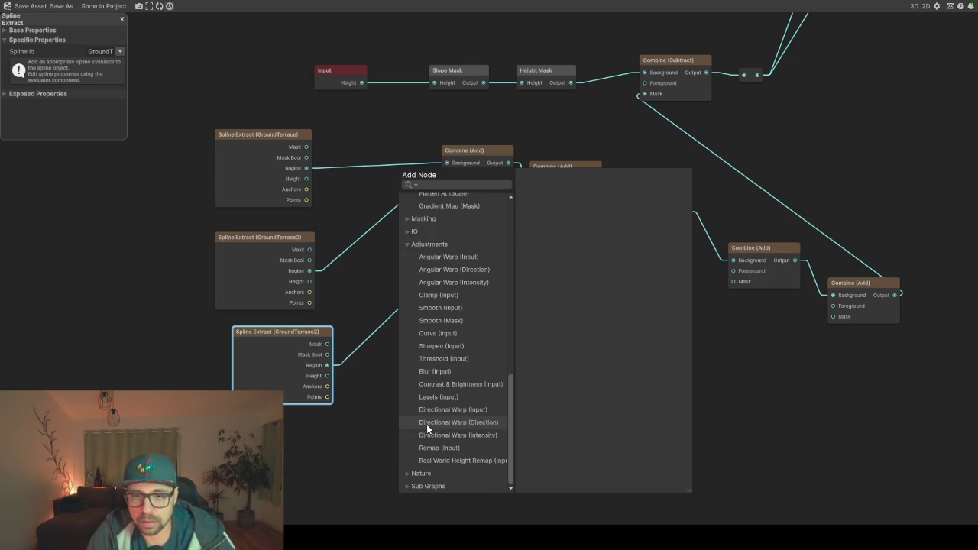
key("Escape")
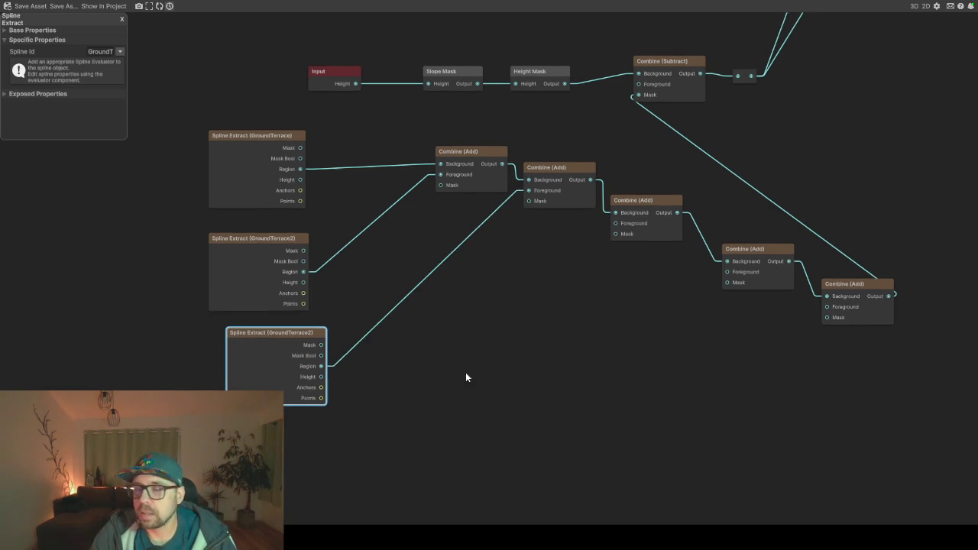
Switch the bottom Spline Extract to LowerTerrace and place a duplicate below it
left_click_drag(476, 375, 442, 376)
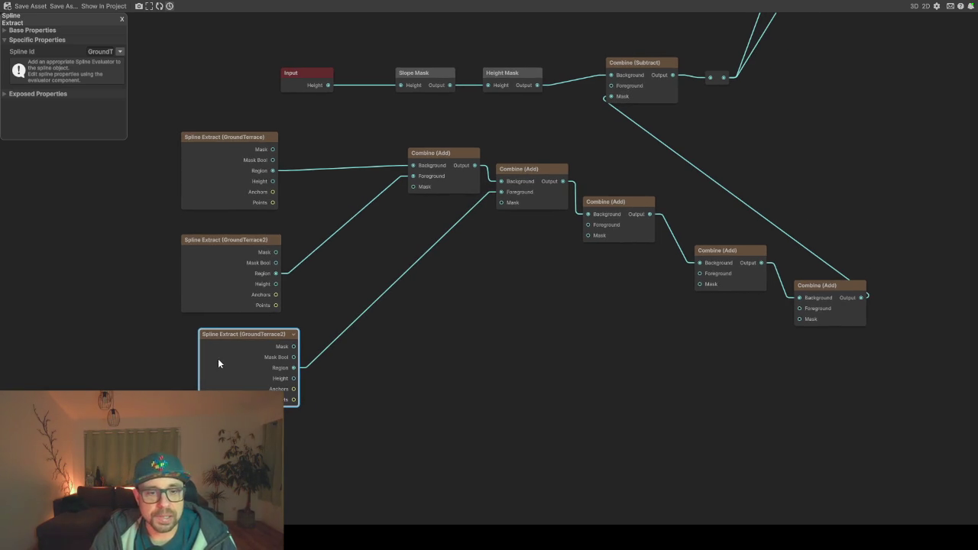
left_click(119, 52)
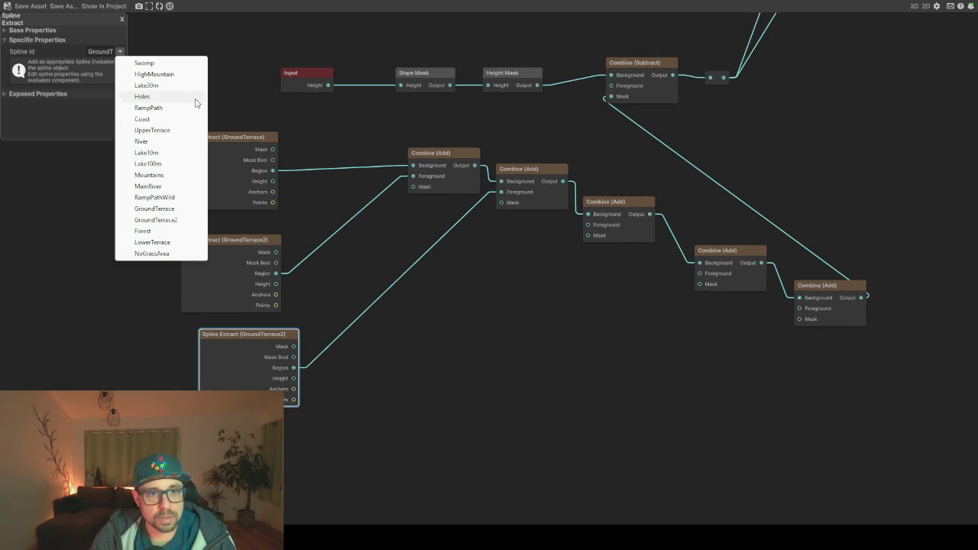
left_click(152, 242)
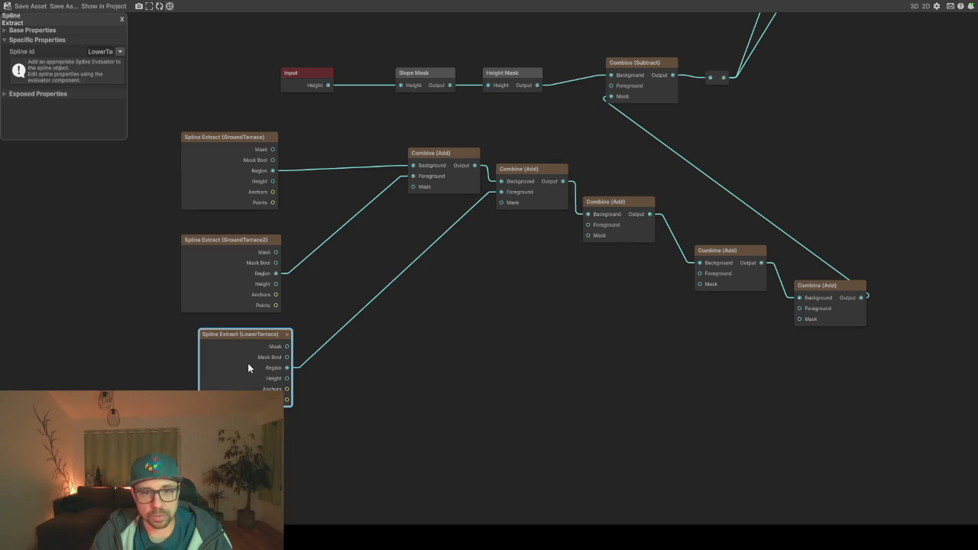
scroll(327, 372, "down", 1)
scroll(327, 377, "down", 5)
key("ctrl+d")
mouse_move(360, 308)
left_mouse_down()
mouse_move(229, 339)
mouse_move(237, 343)
left_mouse_up()
Set the duplicate to UpperTerrace and feed its Region into the third Combine (Add) Foreground
left_click(238, 338)
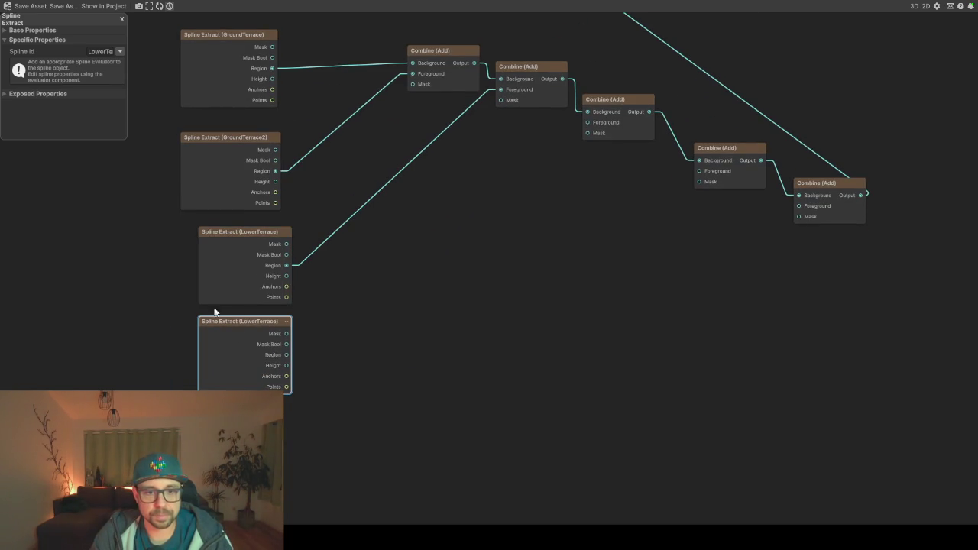
left_click(119, 54)
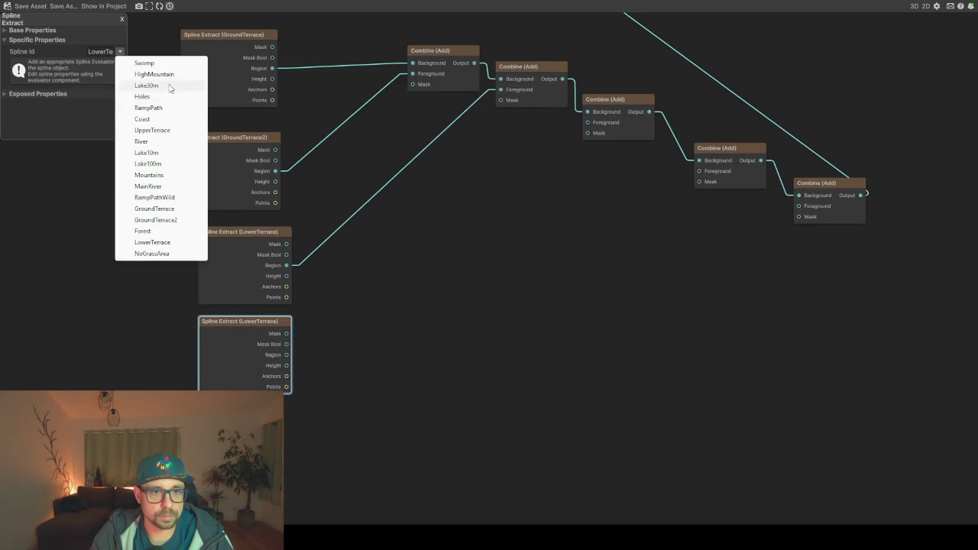
left_click(162, 130)
left_click_drag(368, 326, 593, 124)
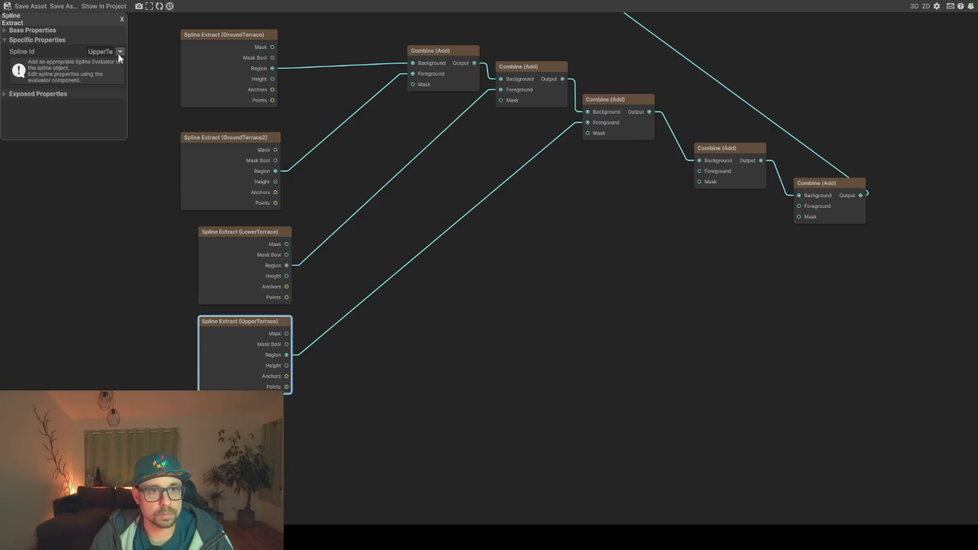
scroll(291, 352, "down", 1)
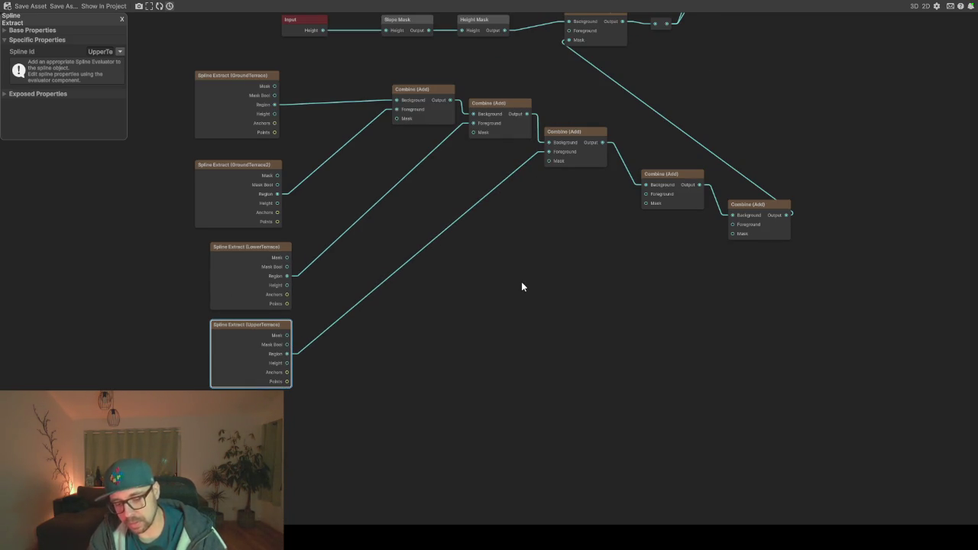
key("shift+space")
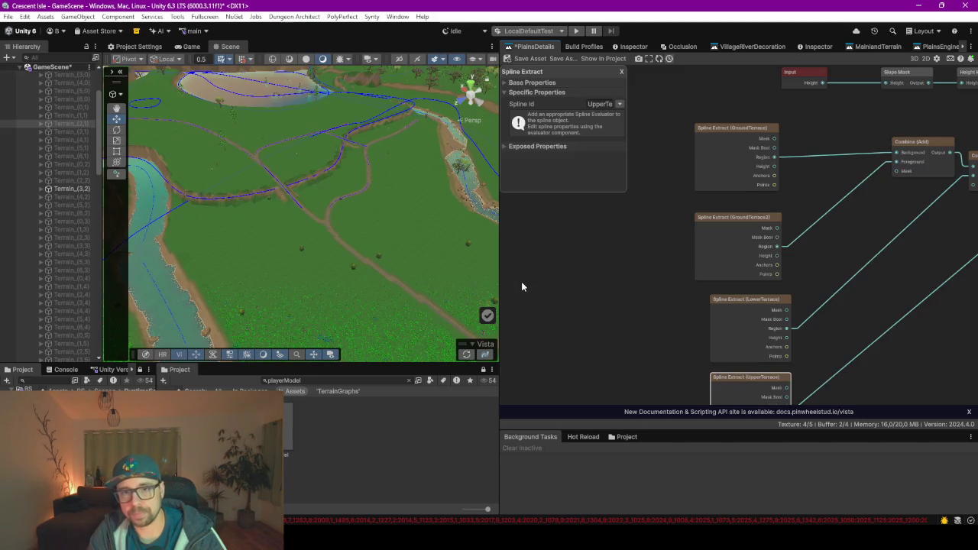
Expand TerrainPrefab > AllTerrain > Splines in the Hierarchy and widen the panel
scroll(53, 153, "up", 3)
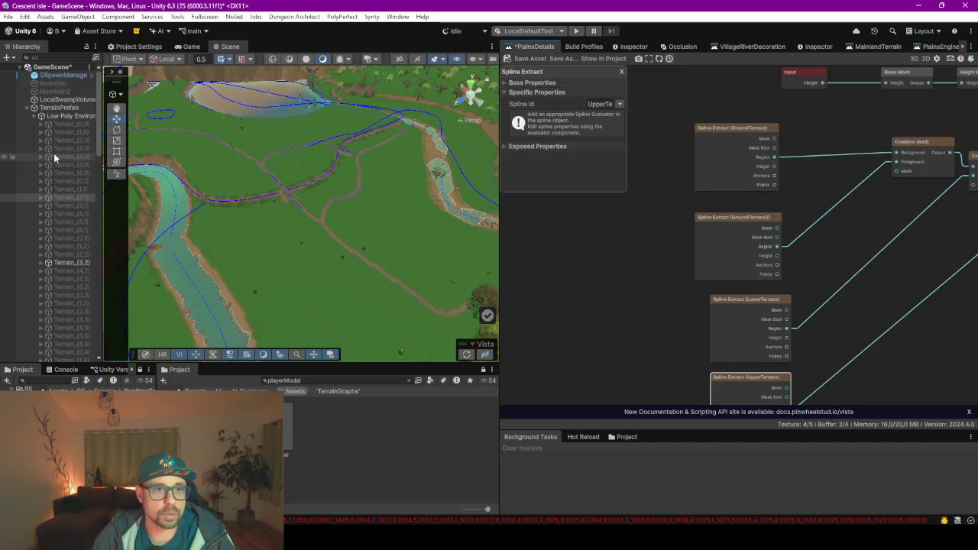
left_click(27, 108)
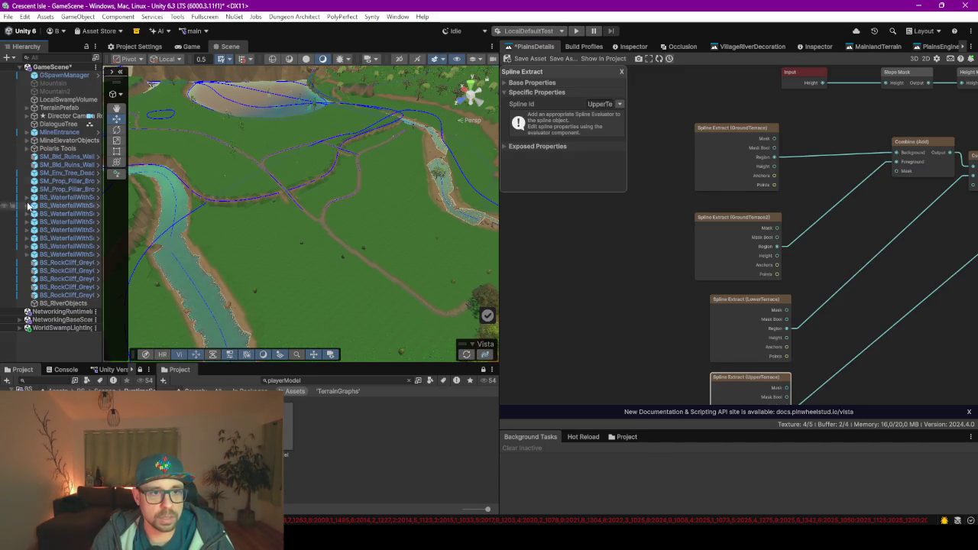
left_click(27, 108)
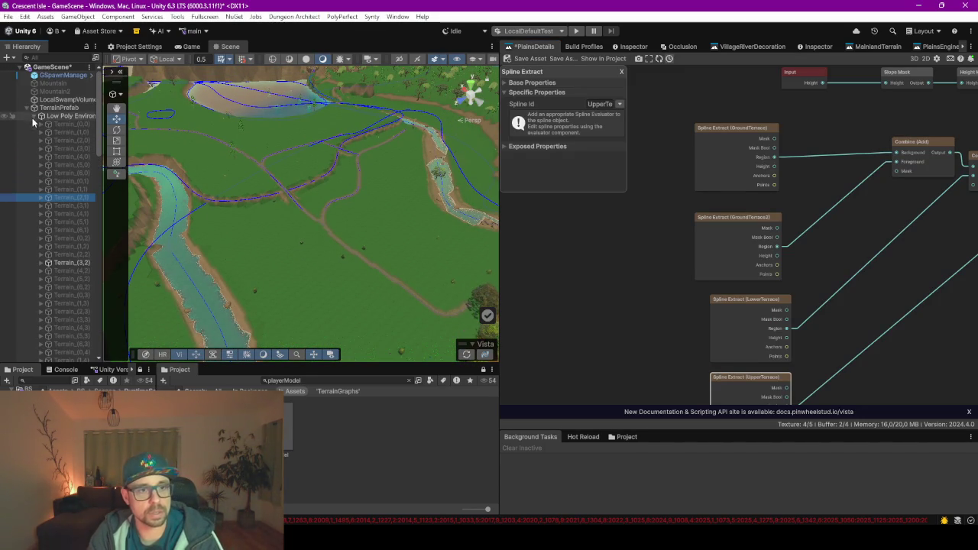
left_click(34, 116)
left_click(42, 132)
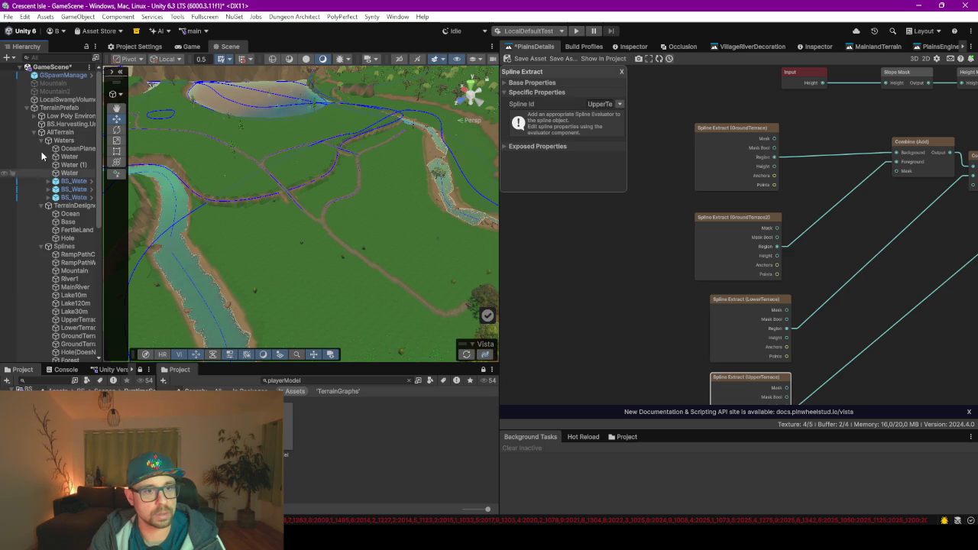
left_click(42, 141)
left_click(40, 149)
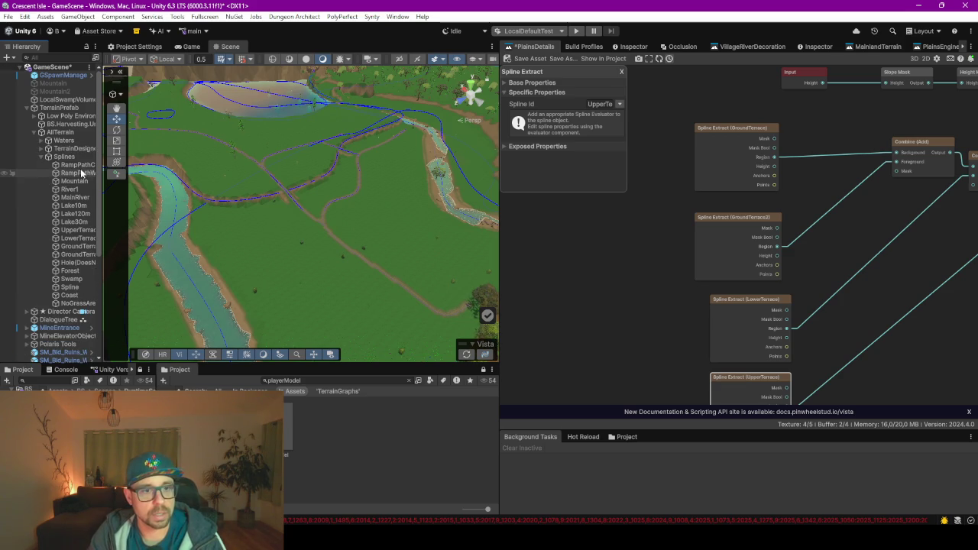
left_click_drag(110, 205, 179, 205)
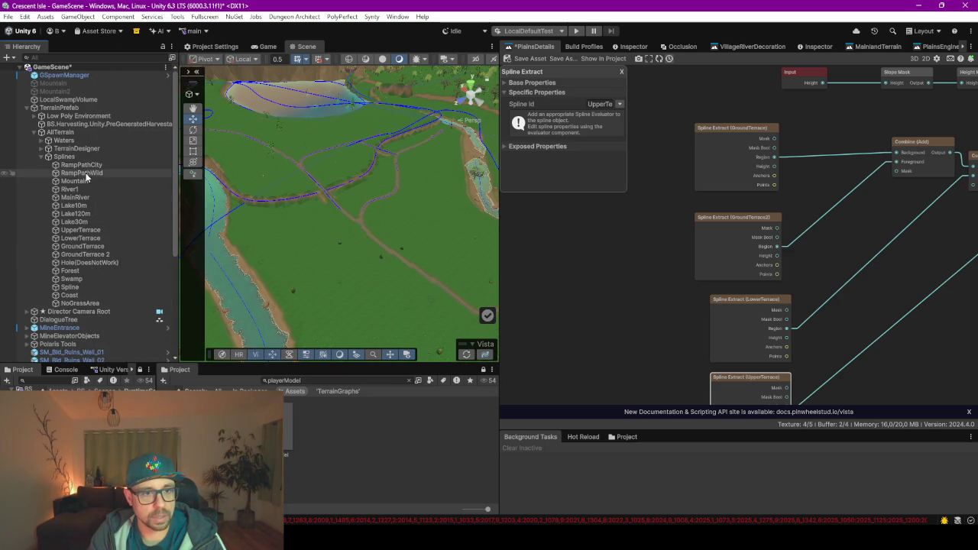
Frame GroundTerrace, GroundTerrace 2, LowerTerrace and UpperTerrace splines in the scene view
left_click(83, 247)
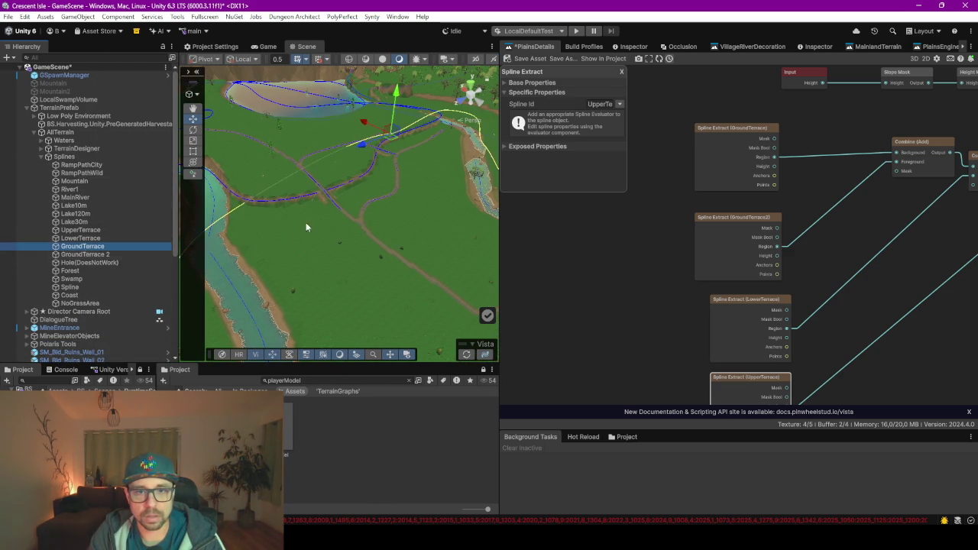
key("f")
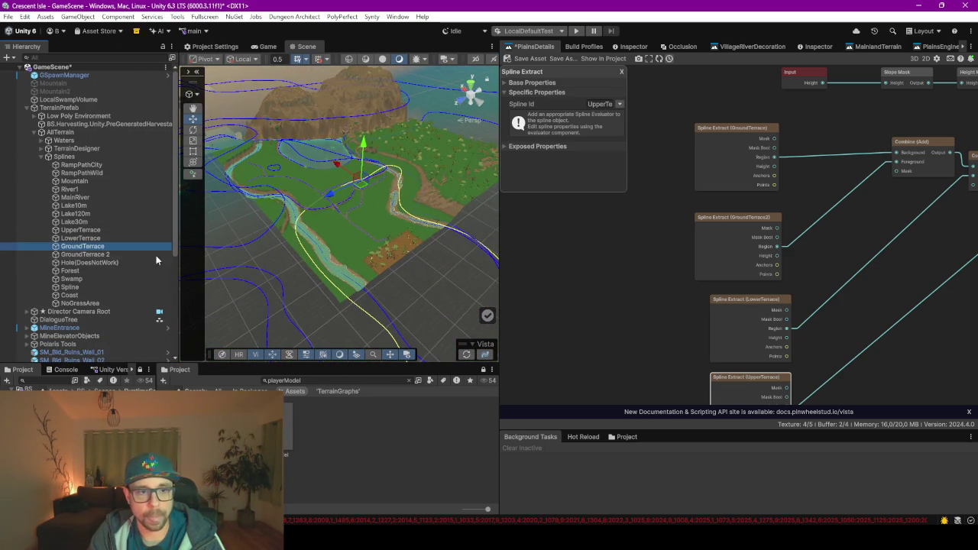
left_click(107, 255)
key("f")
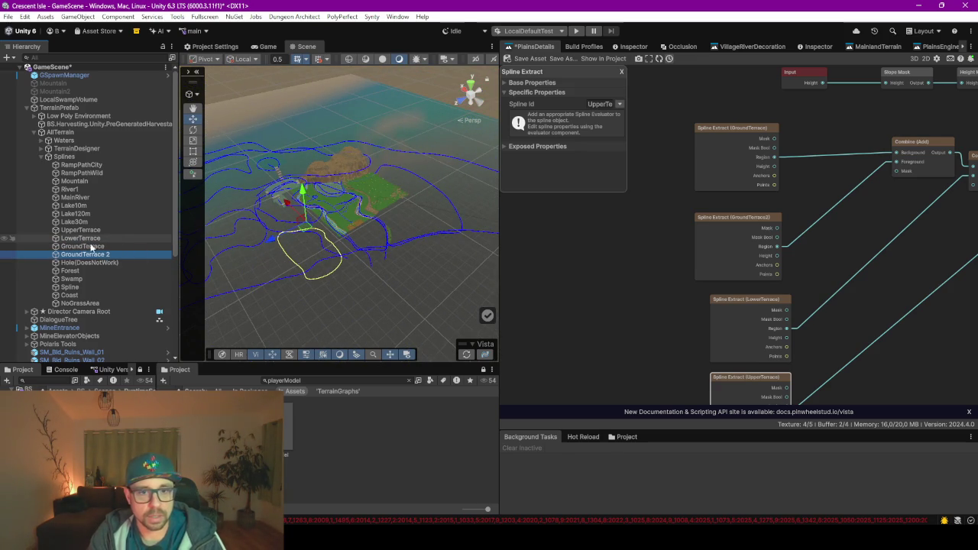
left_click_drag(264, 252, 304, 276)
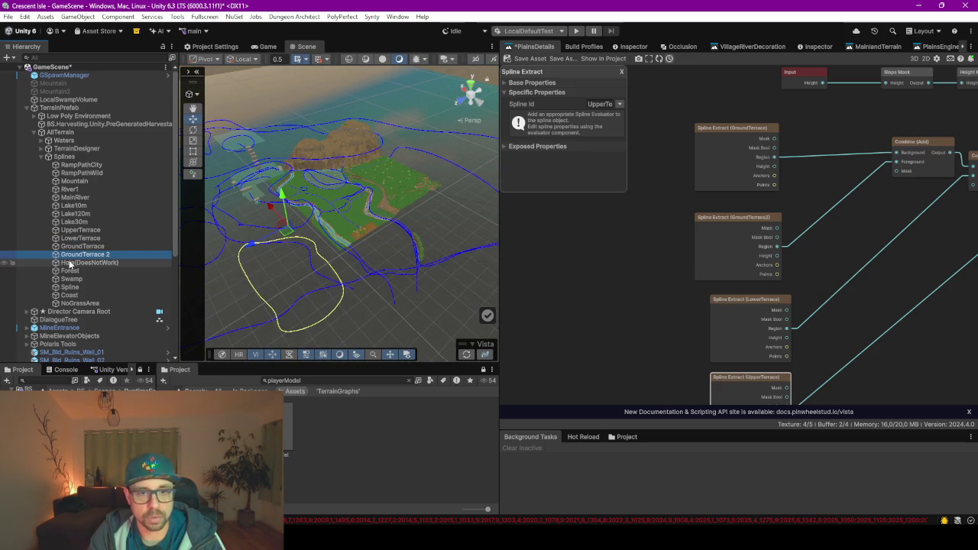
scroll(305, 304, "down", 5)
mouse_move(312, 316)
left_mouse_down()
mouse_move(399, 225)
mouse_move(349, 230)
mouse_move(377, 245)
mouse_move(343, 201)
mouse_move(385, 253)
mouse_move(364, 275)
left_mouse_up()
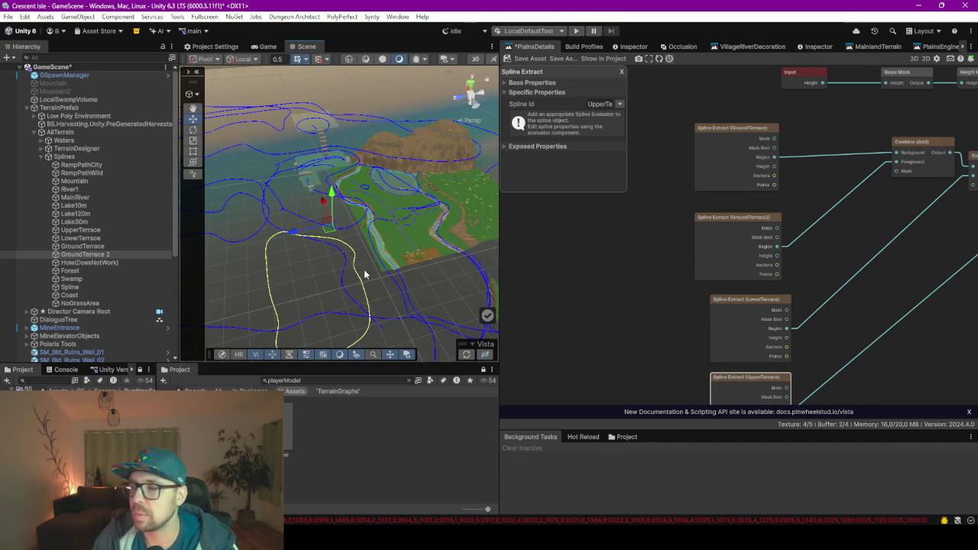
left_click(82, 240)
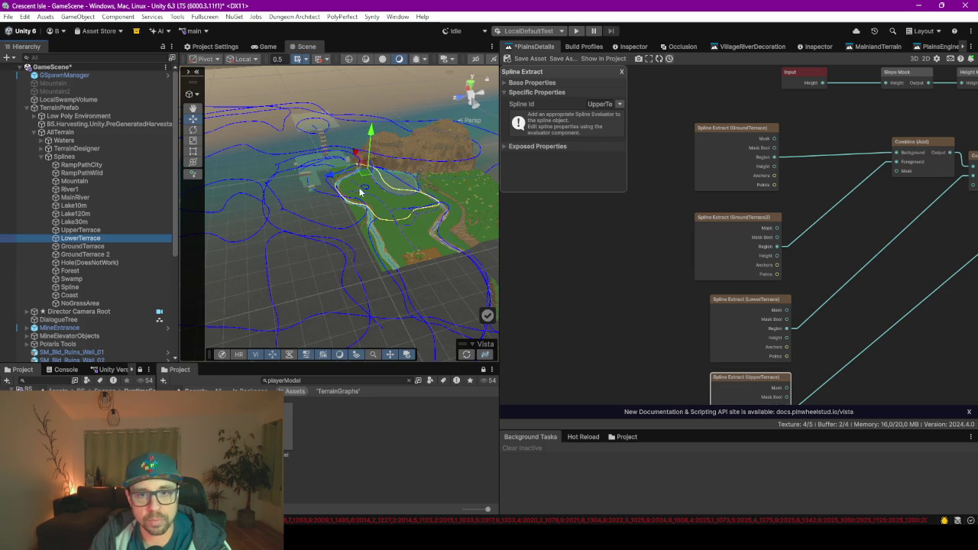
left_click(81, 231)
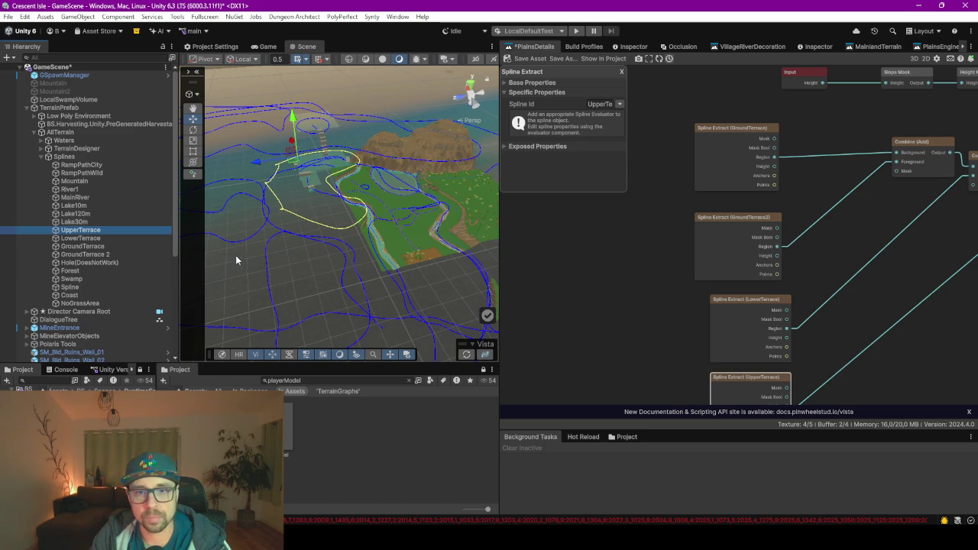
Move the first key of the Height Mask's Transition curve to 0, 0
key("f")
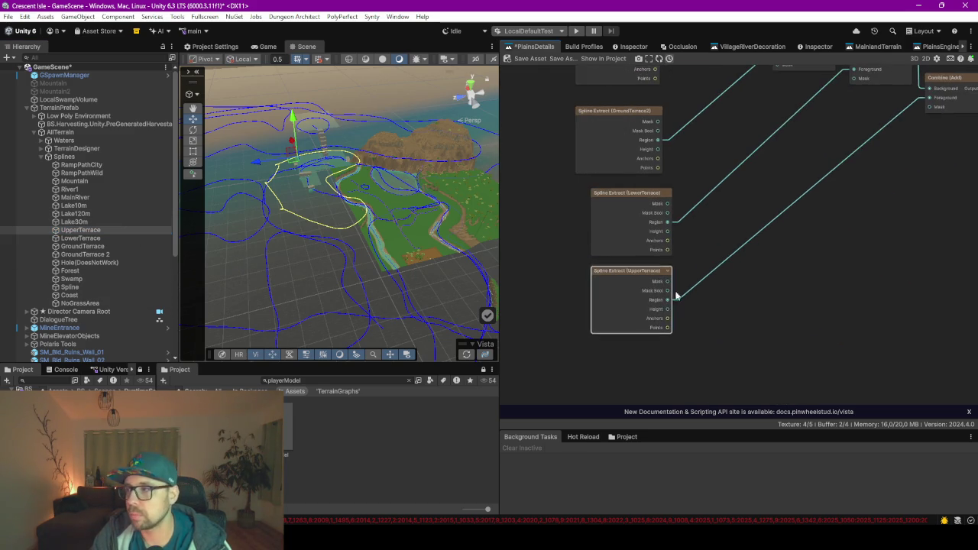
scroll(662, 287, "down", 5)
scroll(688, 130, "up", 5)
left_click(741, 157)
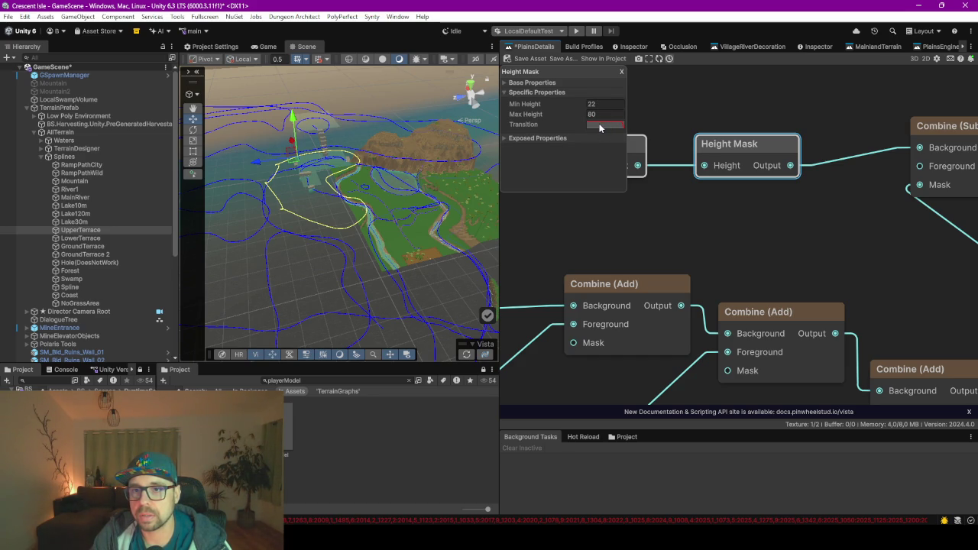
left_click(600, 128)
left_click_drag(623, 145, 612, 246)
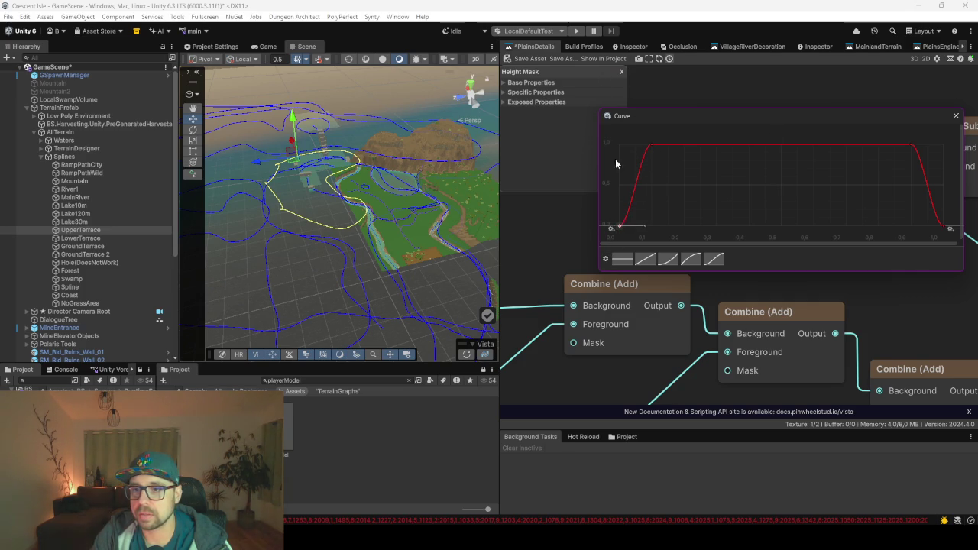
left_click(622, 73)
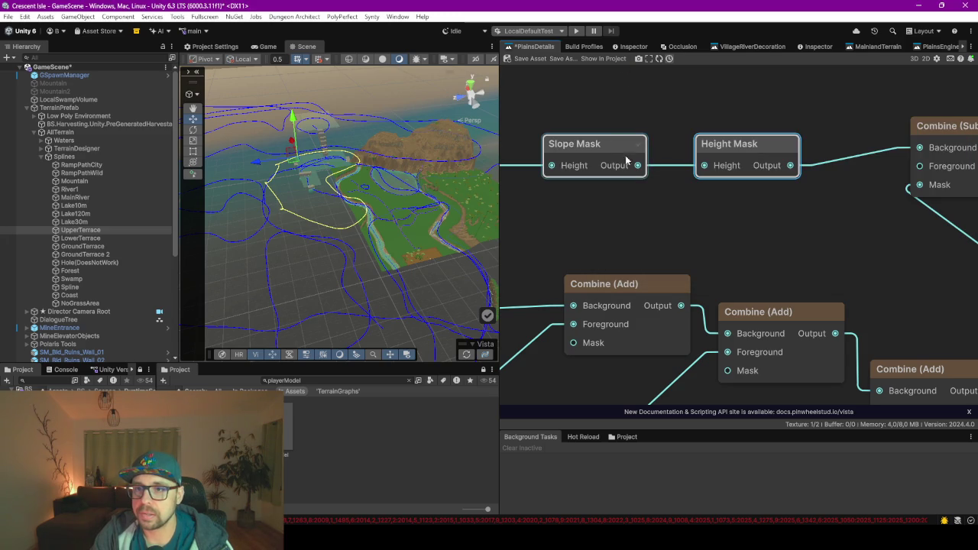
Set the Height Mask's Min Height to 21
double_click(742, 163)
left_click(532, 92)
left_click(618, 104)
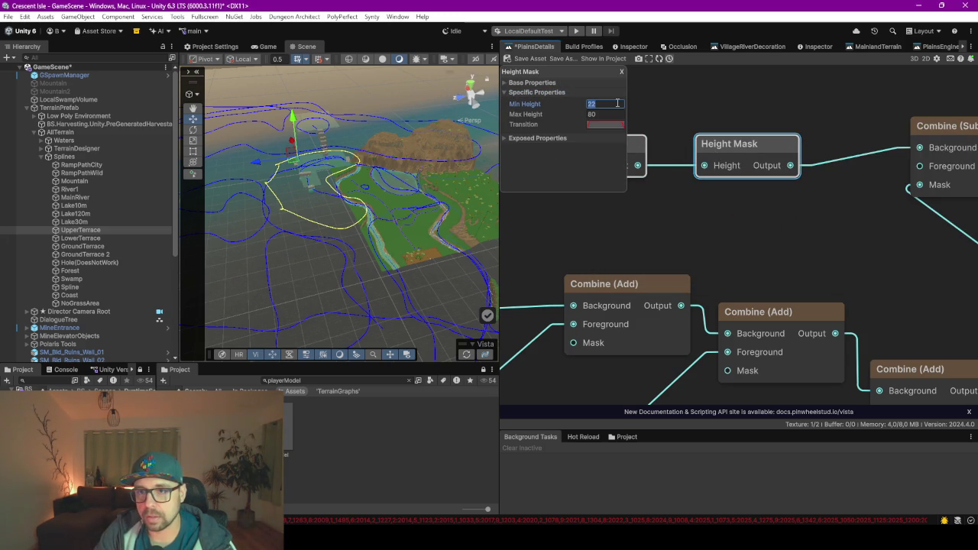
type("21")
left_click(684, 108)
scroll(688, 115, "down", 5)
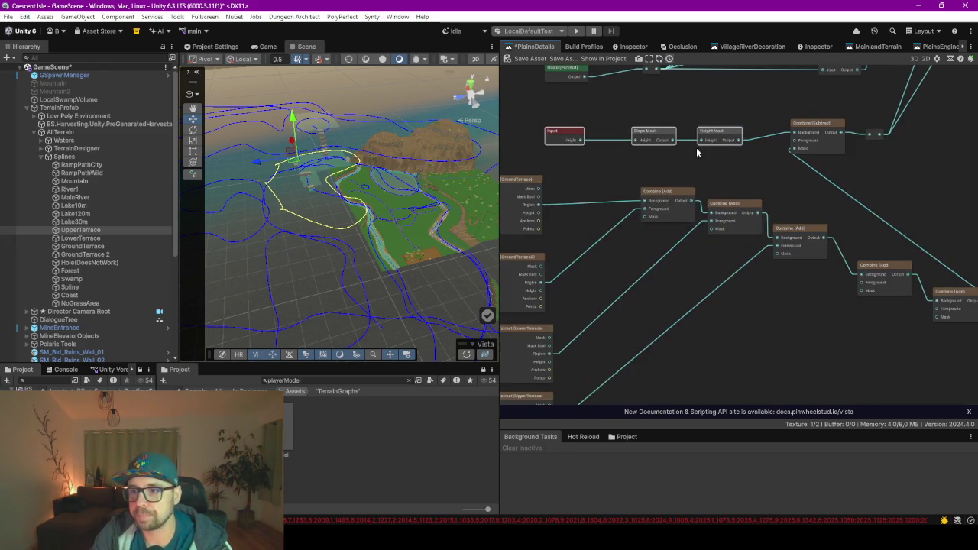
Inspect a Combine (Add) node's multiplier settings, then close its panel
left_click_drag(742, 297, 713, 299)
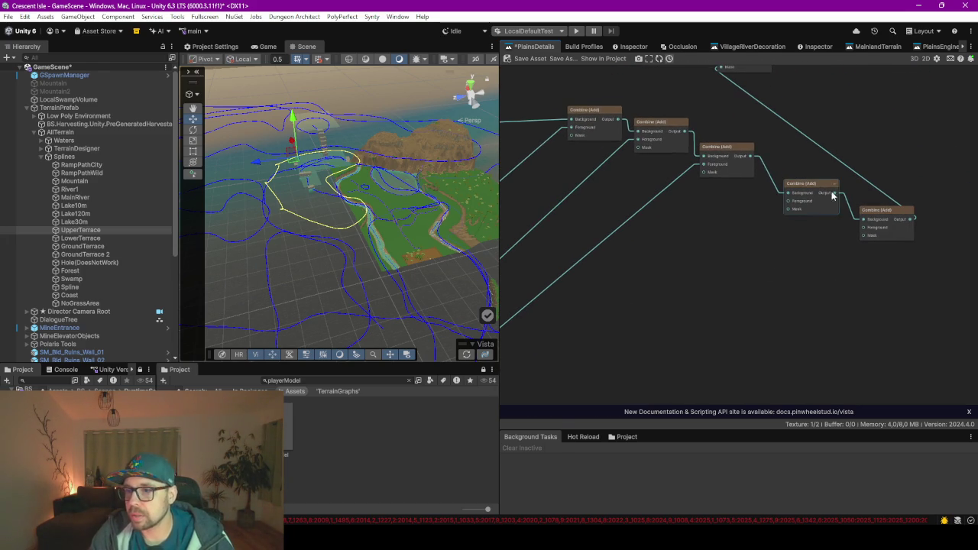
left_click(817, 201)
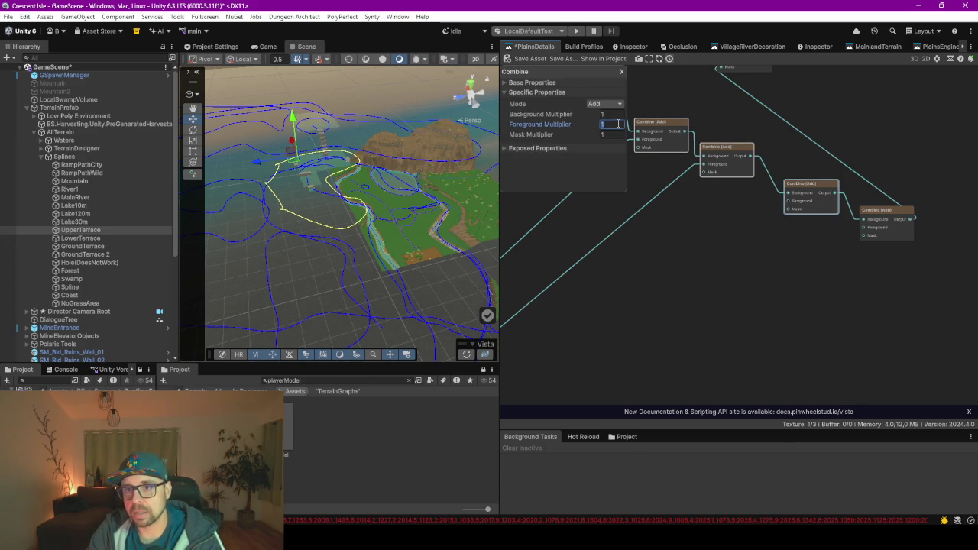
key("Return")
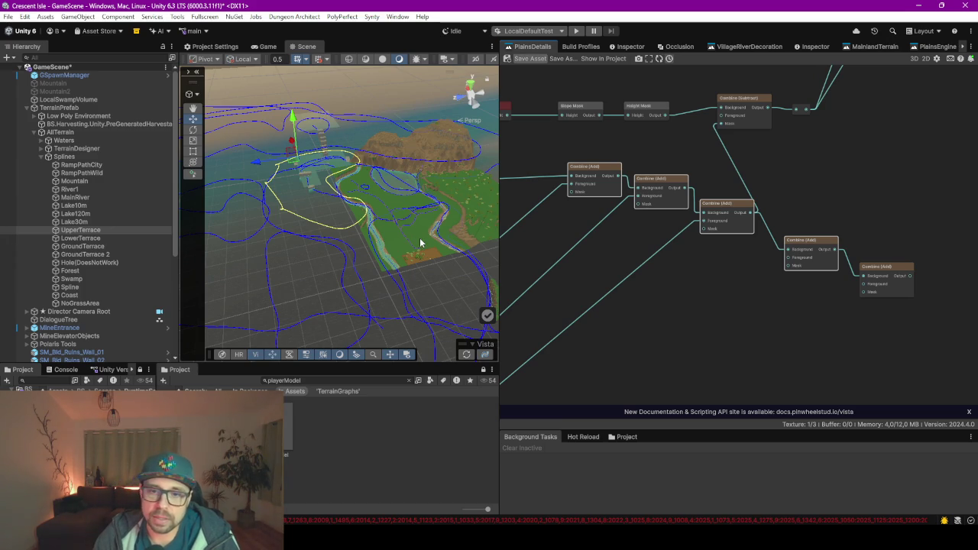
Orbit the Scene view toward the horizon and widen it beside the graph to view the regenerated terraces
scroll(420, 243, "up", 5)
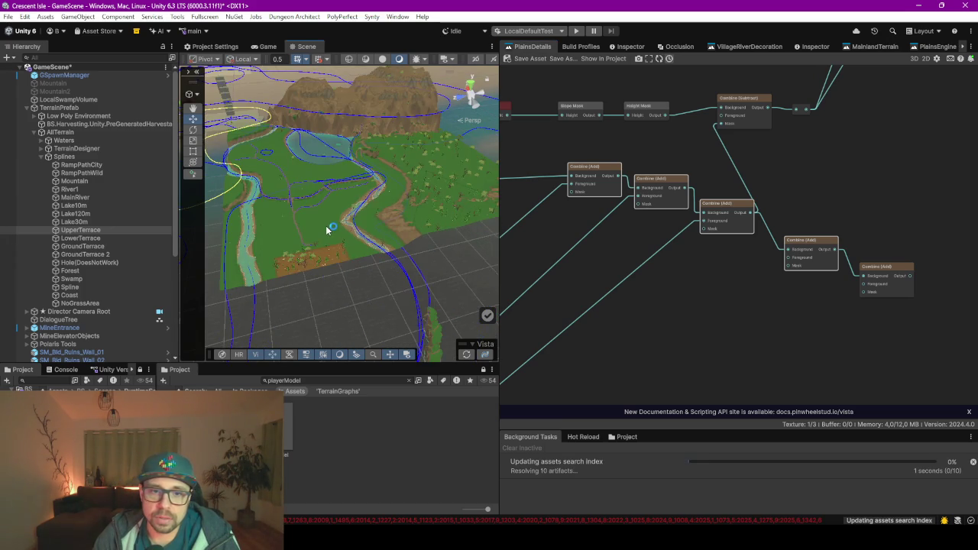
scroll(306, 227, "up", 6)
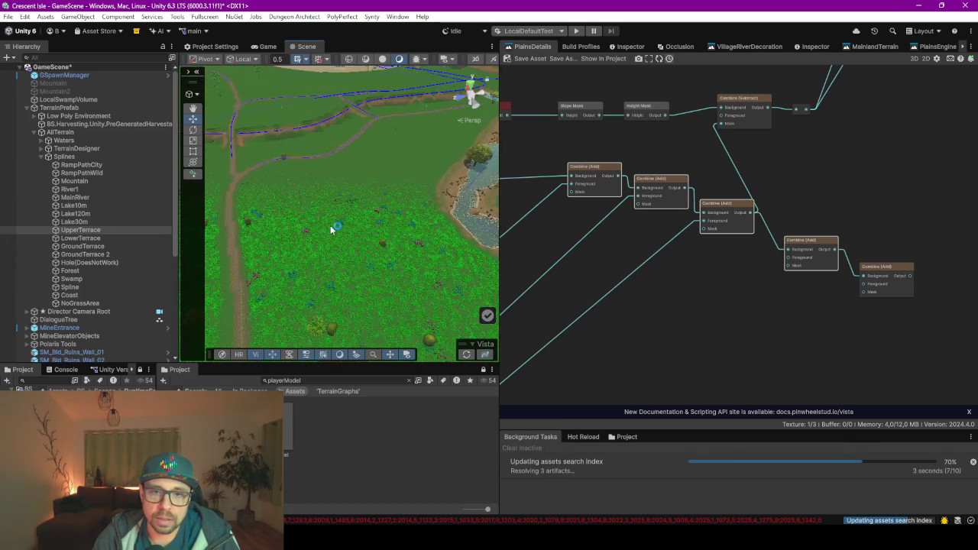
scroll(377, 230, "up", 1)
mouse_move(396, 257)
left_mouse_down()
mouse_move(339, 192)
mouse_move(389, 212)
mouse_move(469, 221)
mouse_move(333, 232)
left_mouse_up()
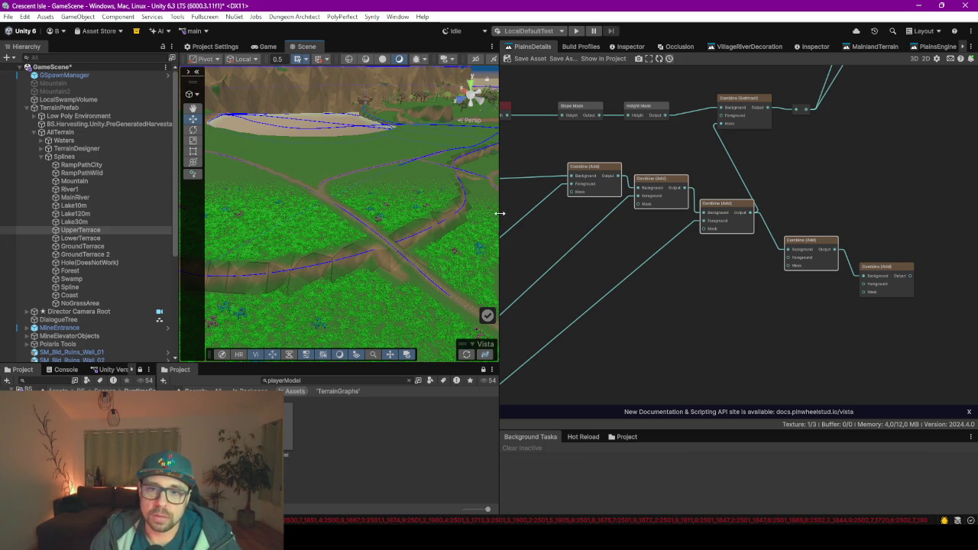
left_click_drag(499, 208, 694, 207)
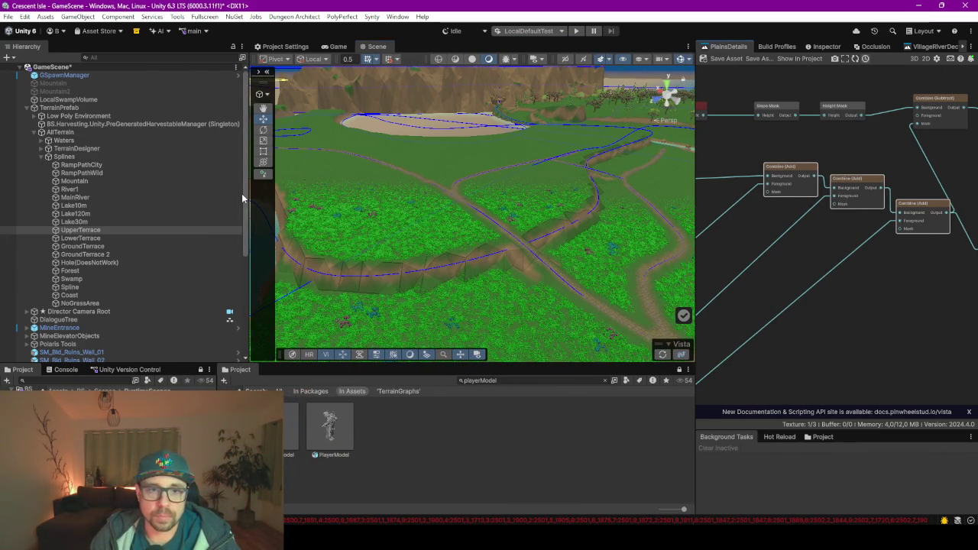
Preview the plains terrain fullscreen in the Scene and Game views, orbiting around the river and hill
key("F10")
key("F10")
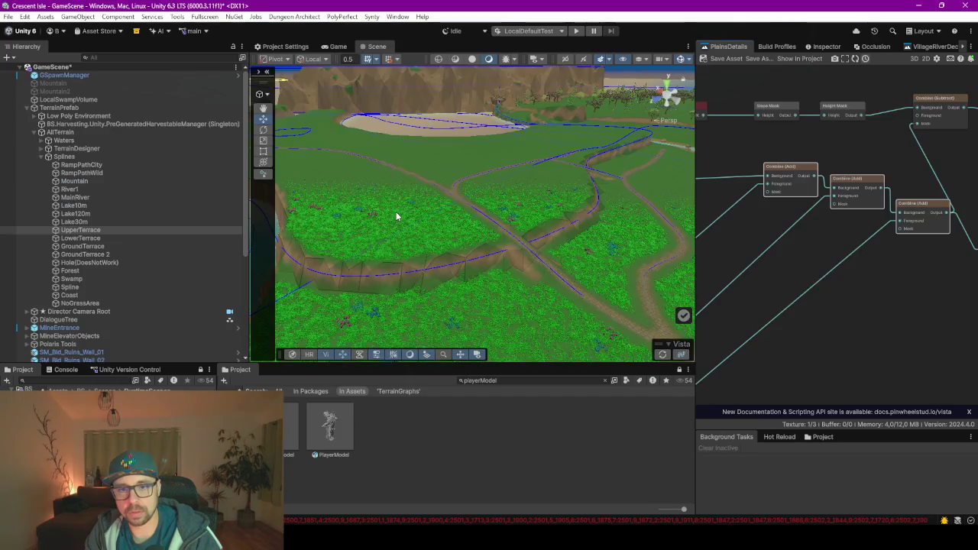
key("F11")
mouse_move(301, 238)
left_mouse_down()
mouse_move(530, 273)
mouse_move(675, 255)
mouse_move(444, 221)
mouse_move(427, 230)
mouse_move(558, 242)
mouse_move(349, 236)
mouse_move(545, 254)
mouse_move(349, 240)
mouse_move(377, 275)
mouse_move(498, 276)
mouse_move(666, 305)
mouse_move(672, 299)
mouse_move(586, 280)
mouse_move(472, 284)
mouse_move(481, 292)
mouse_move(763, 291)
mouse_move(833, 275)
mouse_move(817, 268)
left_mouse_up()
mouse_move(502, 288)
left_mouse_down()
mouse_move(405, 301)
mouse_move(466, 306)
mouse_move(694, 271)
mouse_move(635, 258)
mouse_move(647, 267)
mouse_move(682, 259)
mouse_move(452, 243)
mouse_move(415, 212)
mouse_move(443, 244)
left_mouse_up()
key("ctrl+2")
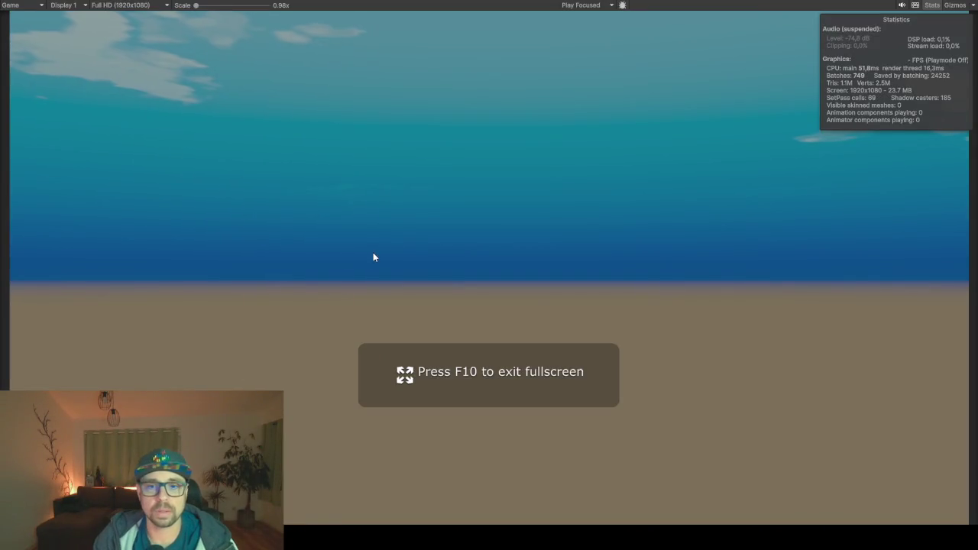
key("F10")
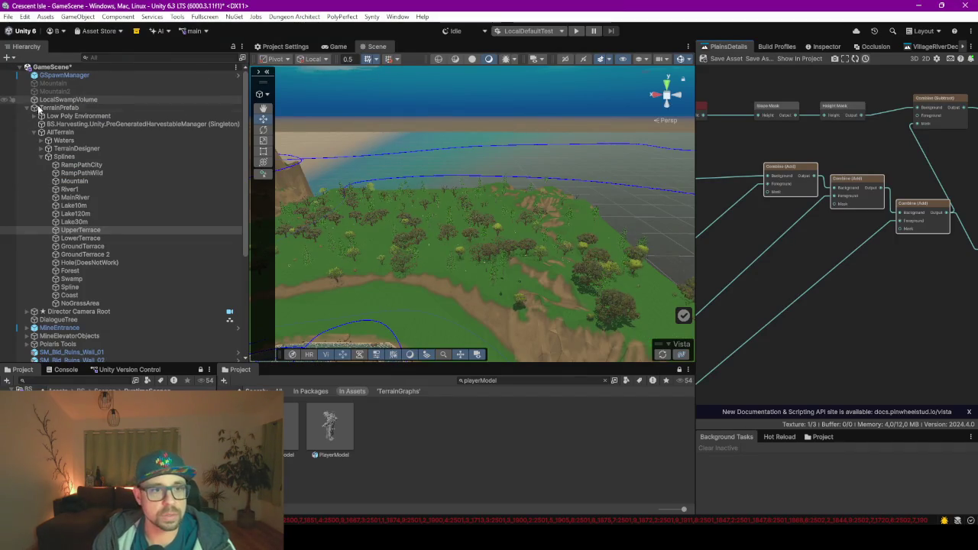
Select Terrain_(2,1) in the Hierarchy and frame the view on it
left_click(418, 269)
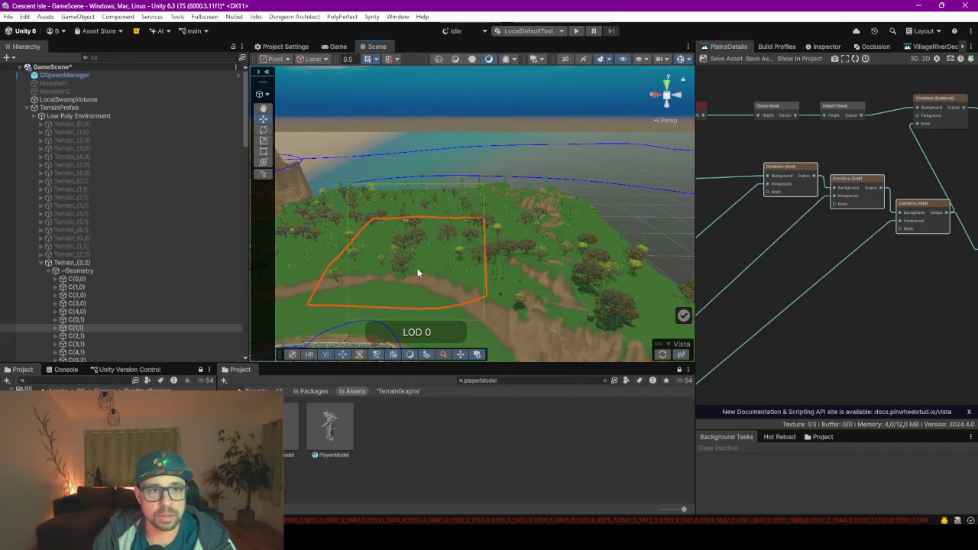
left_click(35, 263)
left_click(76, 198)
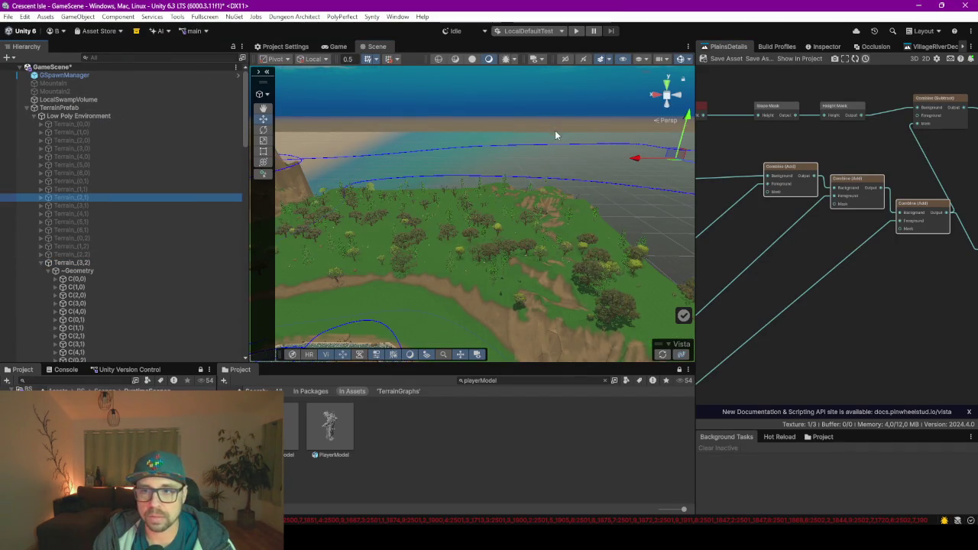
left_click(826, 47)
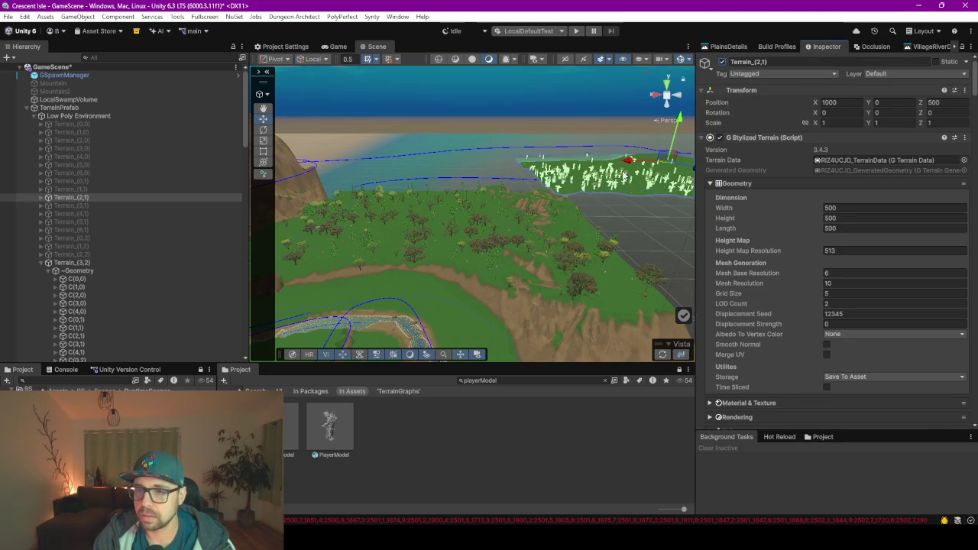
key("f")
Regenerate the Vista terrain from the overlay, inspect the result, and return to the PlainsDetails graph
scroll(560, 197, "up", 5)
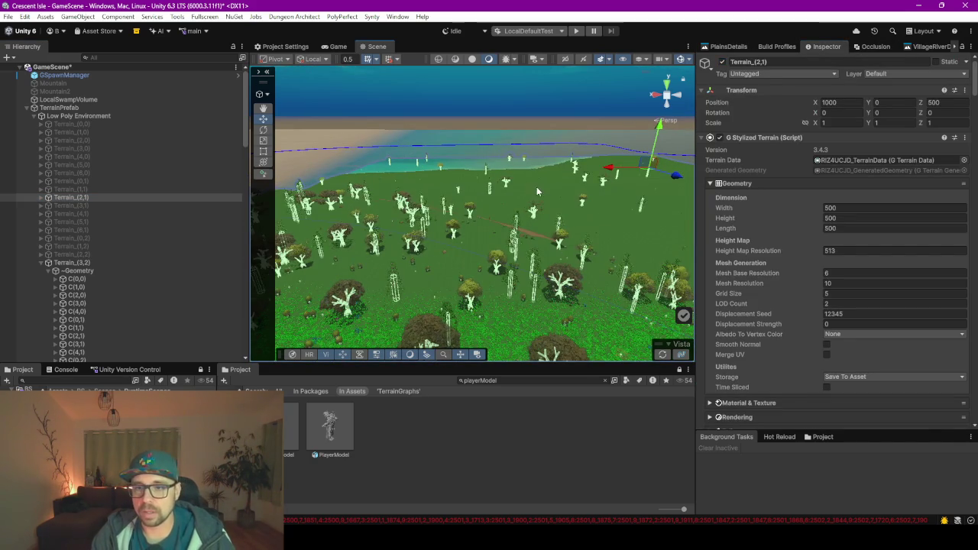
left_click_drag(519, 264, 570, 262)
left_click(663, 356)
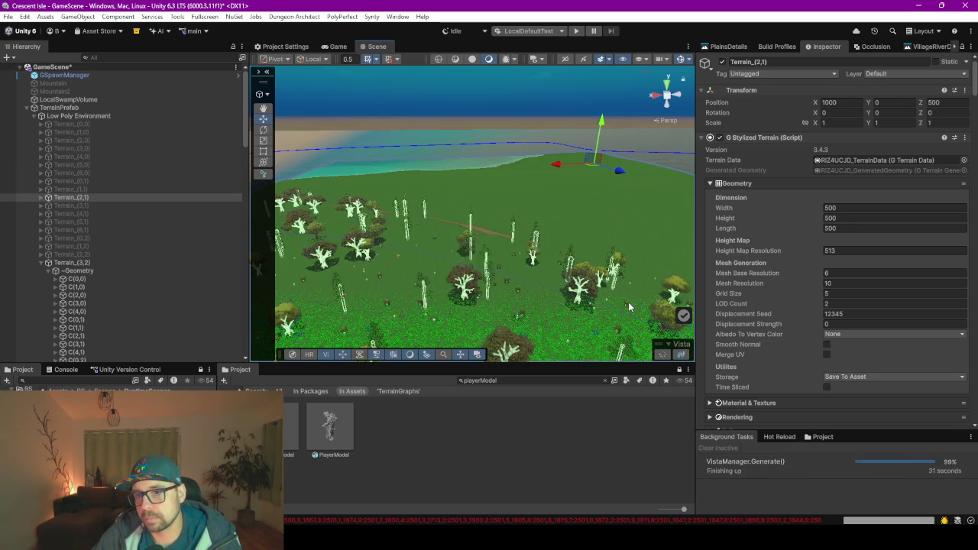
mouse_move(475, 178)
left_mouse_down()
mouse_move(506, 229)
mouse_move(437, 217)
mouse_move(376, 262)
mouse_move(395, 257)
left_mouse_up()
left_click(723, 46)
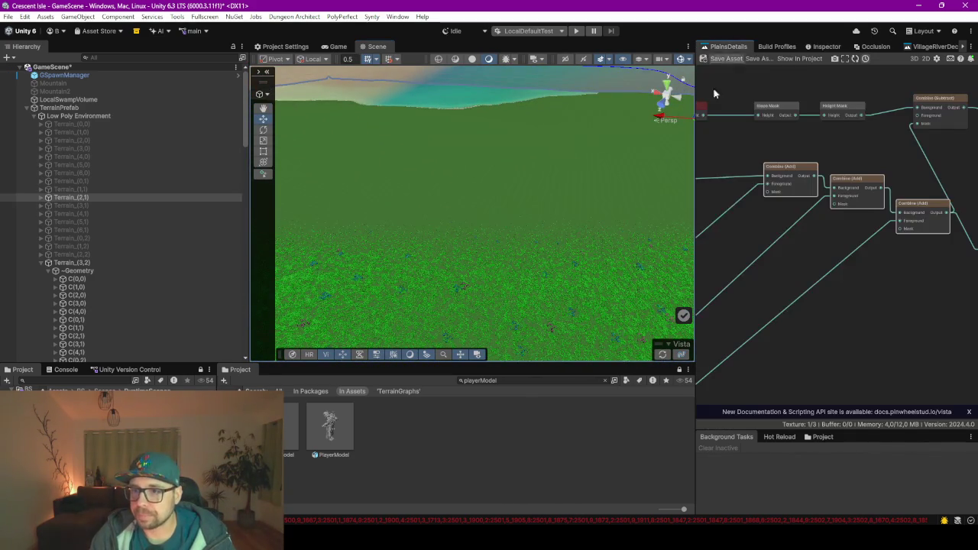
Rearrange the Slope Mask and Height Mask nodes and wire Height Mask into Combine (Subtract)
mouse_move(698, 183)
left_mouse_down()
mouse_move(508, 153)
mouse_move(506, 118)
mouse_move(708, 136)
left_mouse_up()
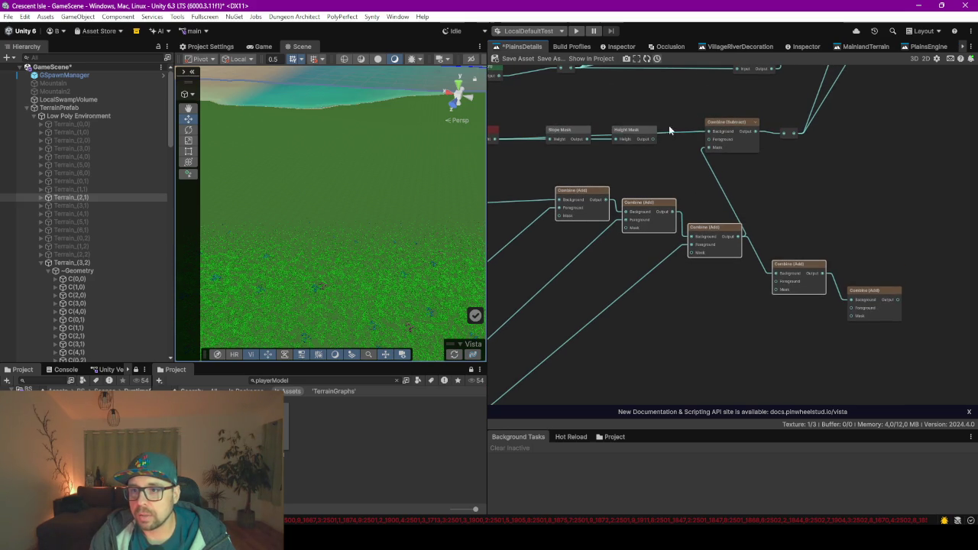
left_click_drag(569, 131, 572, 157)
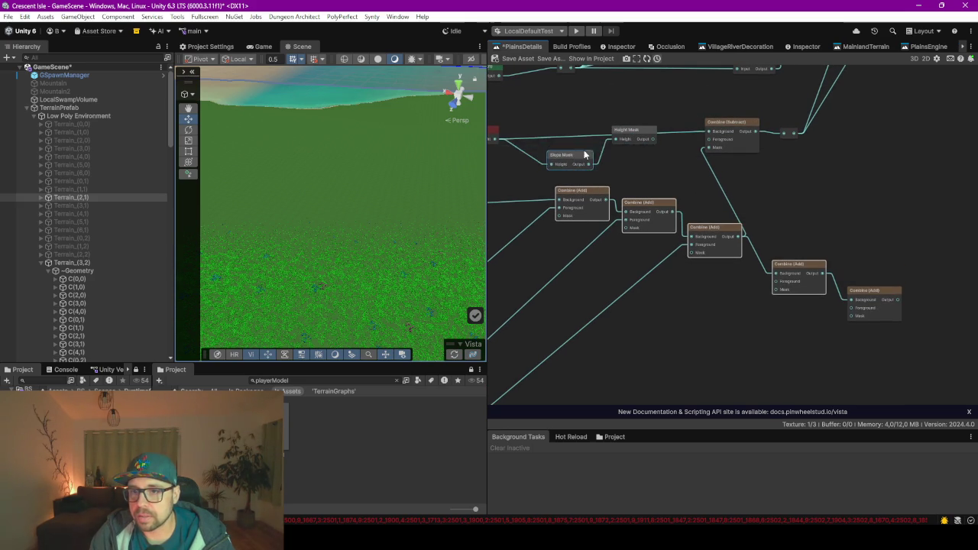
left_click_drag(634, 146, 634, 158)
left_click_drag(567, 155, 609, 158)
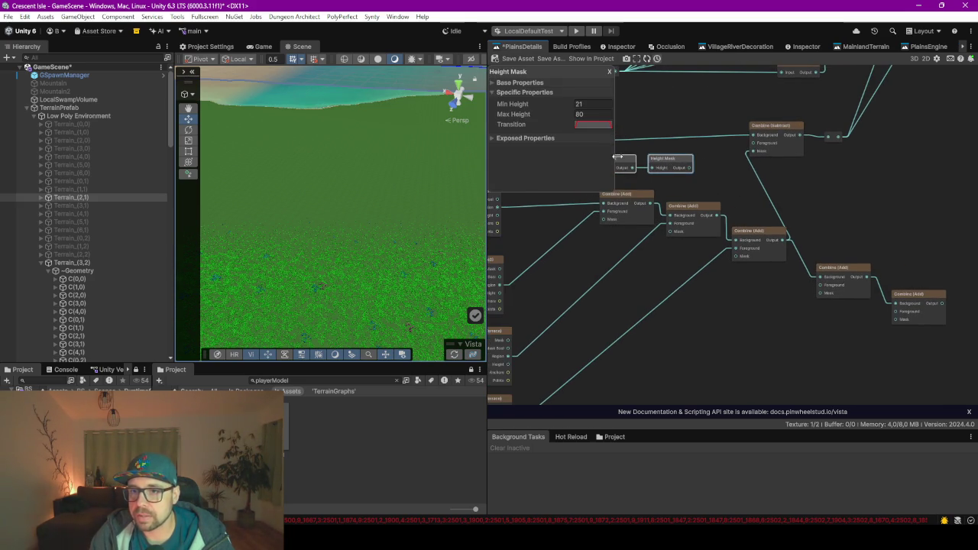
left_click(632, 162)
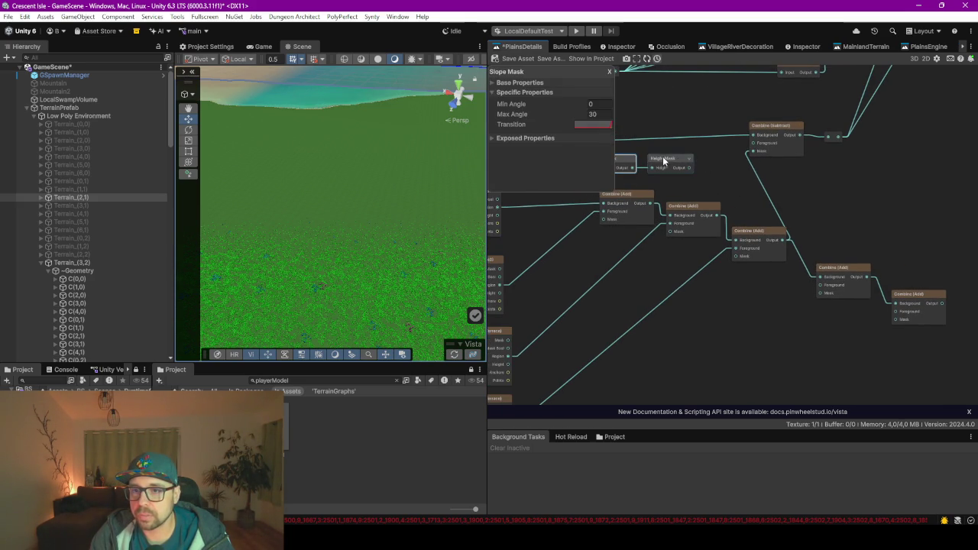
left_click(662, 162)
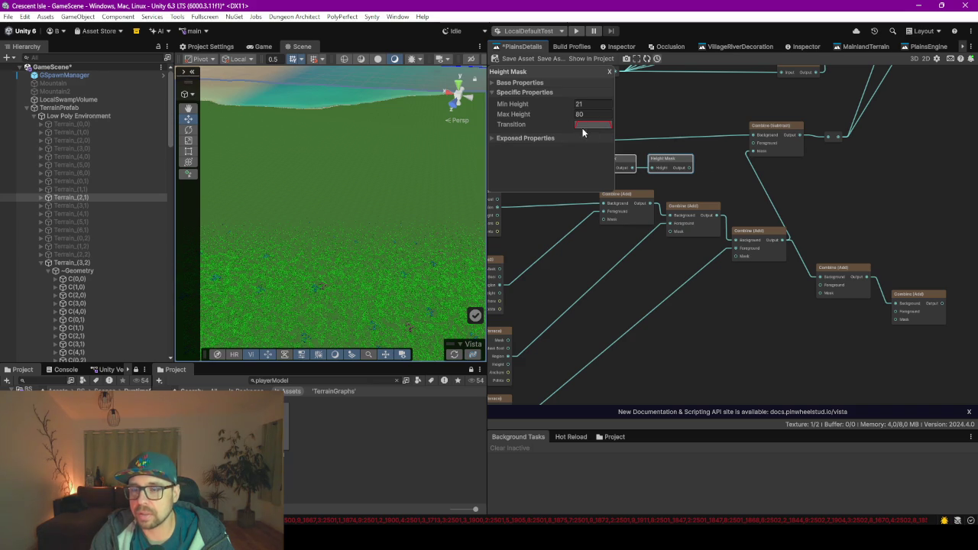
left_click_drag(690, 167, 751, 143)
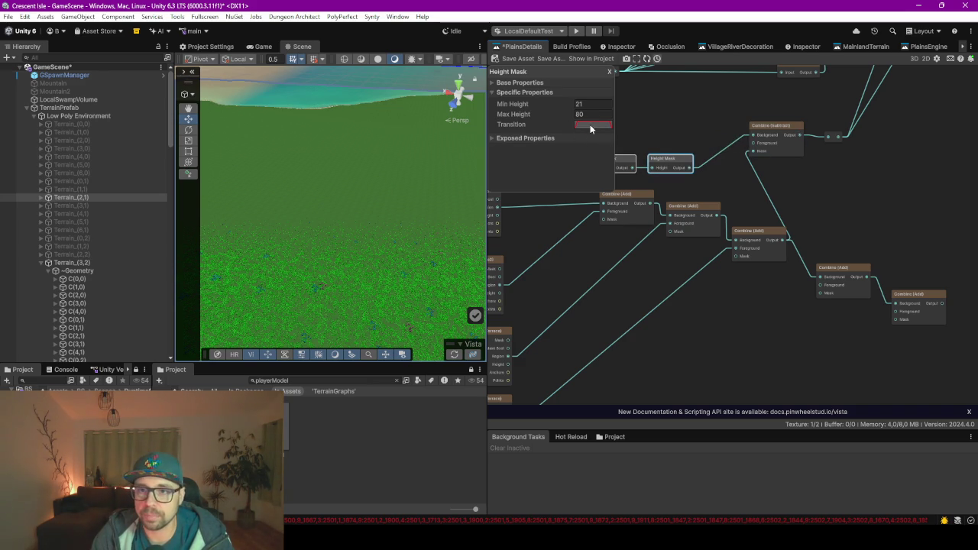
Reshape the Height Mask transition curve into a U (keys 1-0-0-1) with flat tangents
left_click(591, 126)
mouse_move(609, 231)
left_mouse_down()
mouse_move(600, 124)
mouse_move(640, 145)
mouse_move(645, 239)
mouse_move(646, 208)
left_mouse_up()
double_click(643, 147)
left_click_drag(643, 147, 646, 227)
mouse_move(902, 149)
left_mouse_down()
mouse_move(909, 241)
mouse_move(924, 203)
mouse_move(933, 222)
mouse_move(941, 138)
left_mouse_up()
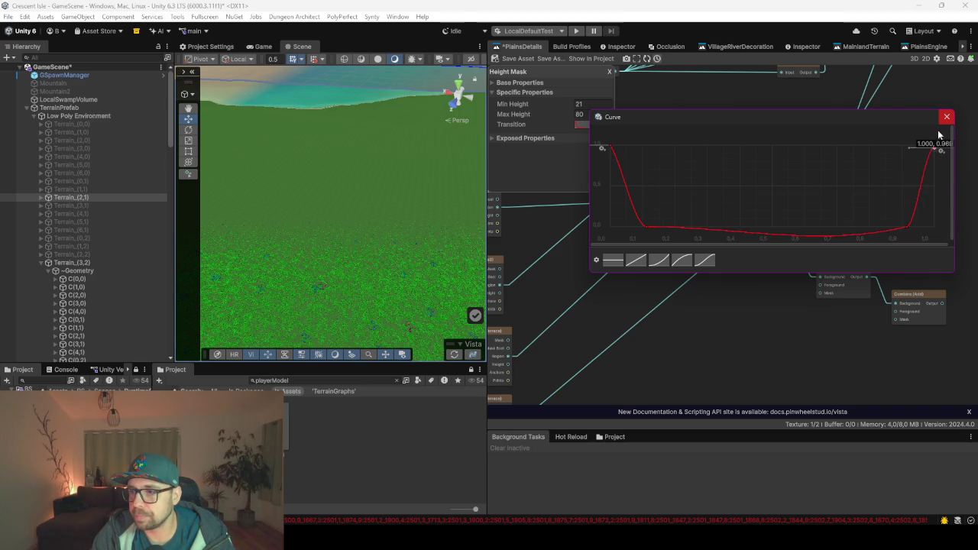
right_click(909, 228)
left_click(915, 293)
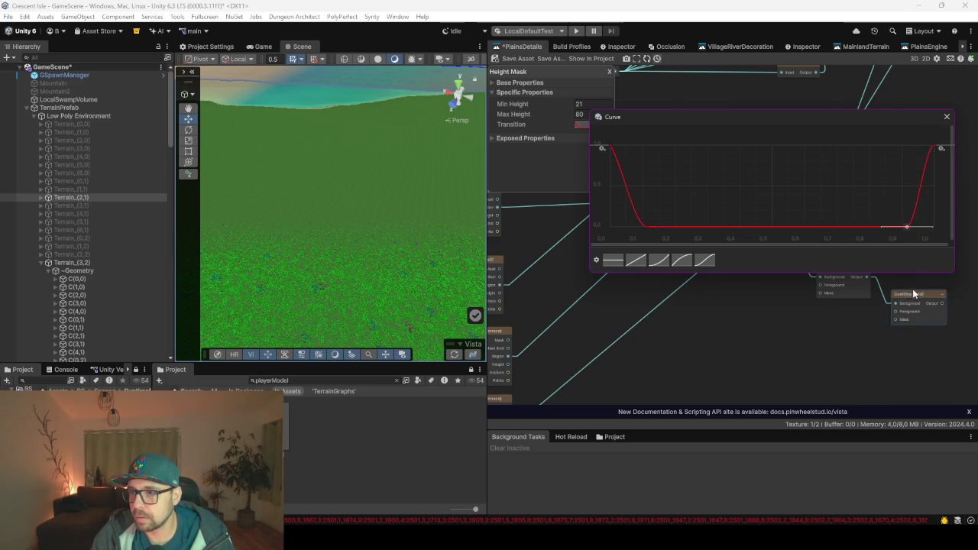
left_click(764, 220)
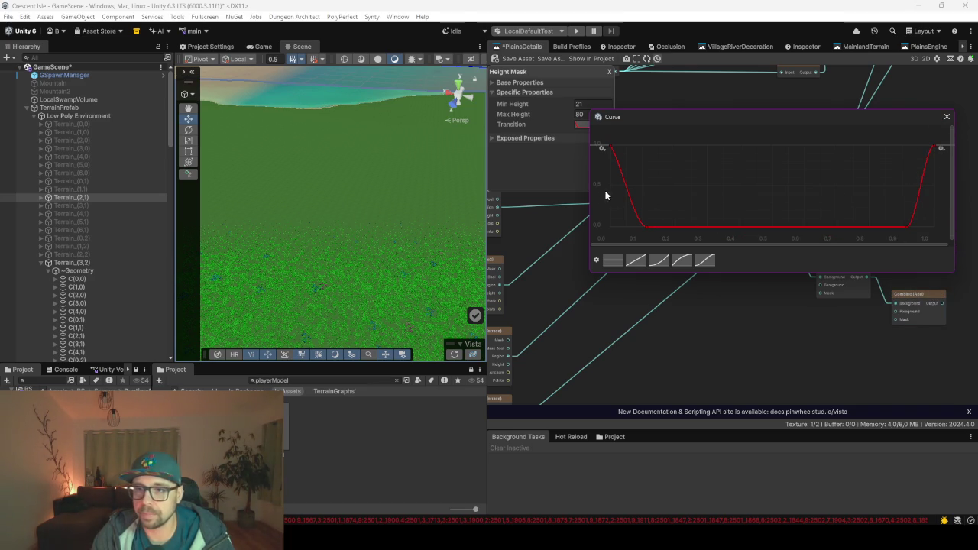
left_click(947, 116)
Save the PlainsDetails graph asset
scroll(689, 123, "up", 3)
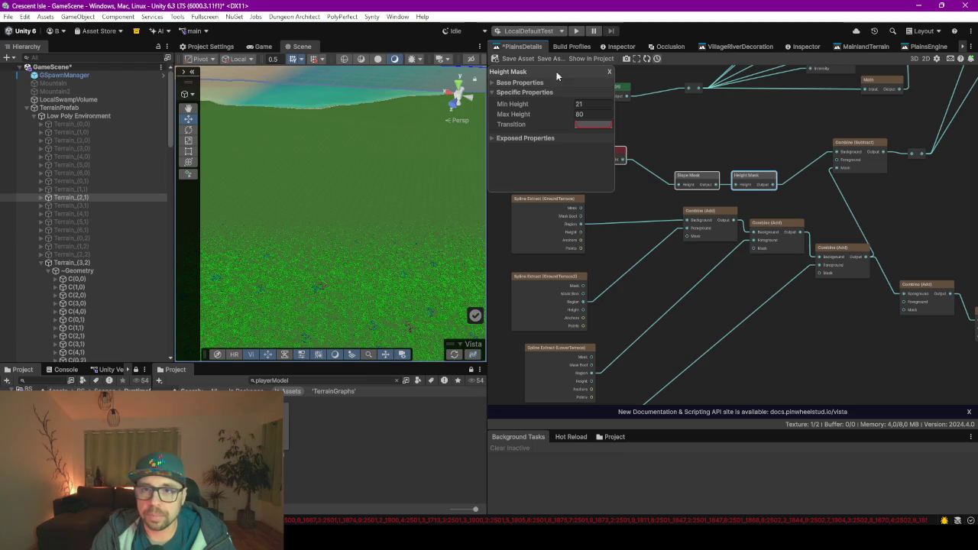
left_click(520, 59)
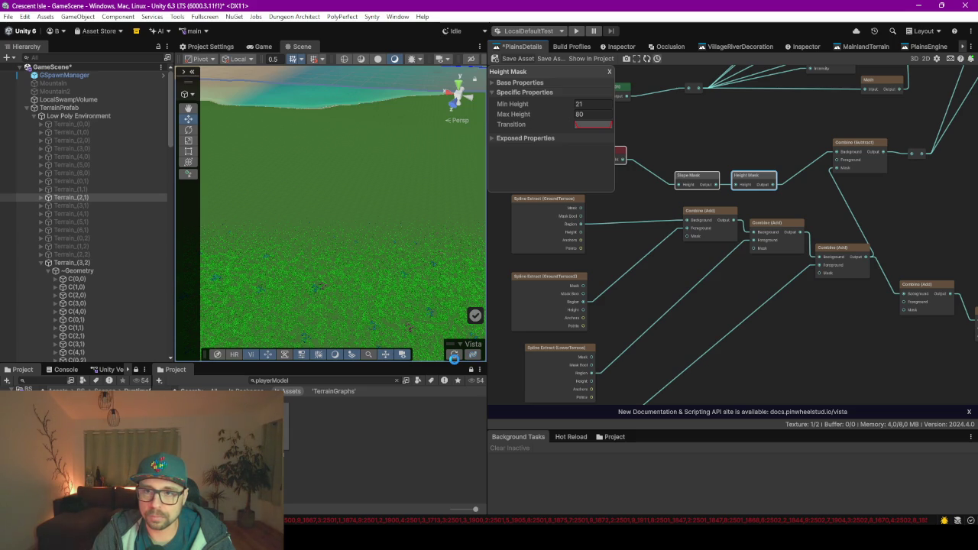
key("ctrl+s")
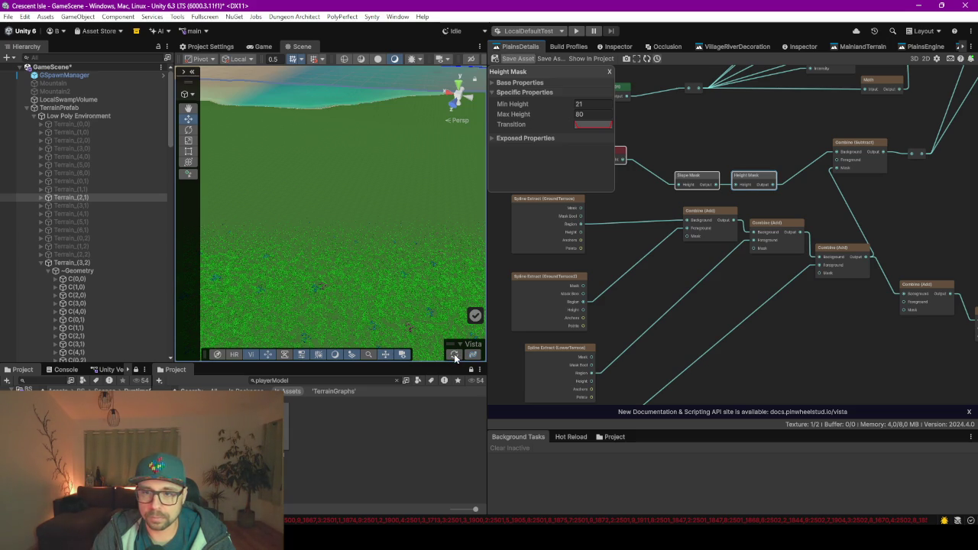
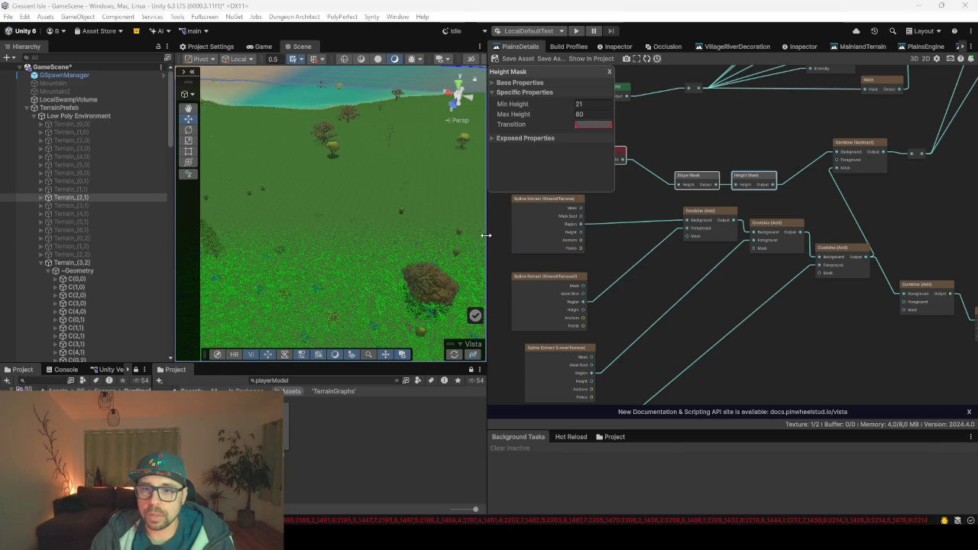
Widen the Scene view, fly to the river, and frame the graph's Spline Extract nodes
left_click_drag(486, 236, 589, 240)
mouse_move(515, 245)
left_mouse_down()
mouse_move(276, 211)
mouse_move(317, 218)
mouse_move(314, 227)
mouse_move(343, 222)
mouse_move(323, 218)
mouse_move(521, 223)
mouse_move(452, 219)
mouse_move(319, 249)
mouse_move(413, 256)
mouse_move(317, 267)
mouse_move(337, 271)
mouse_move(462, 247)
mouse_move(276, 232)
mouse_move(233, 248)
left_mouse_up()
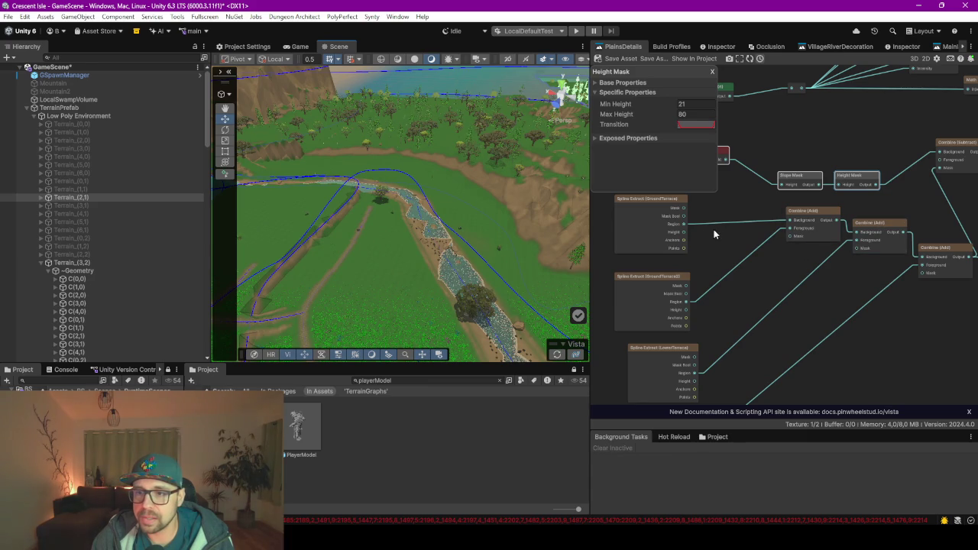
scroll(832, 330, "up", 3)
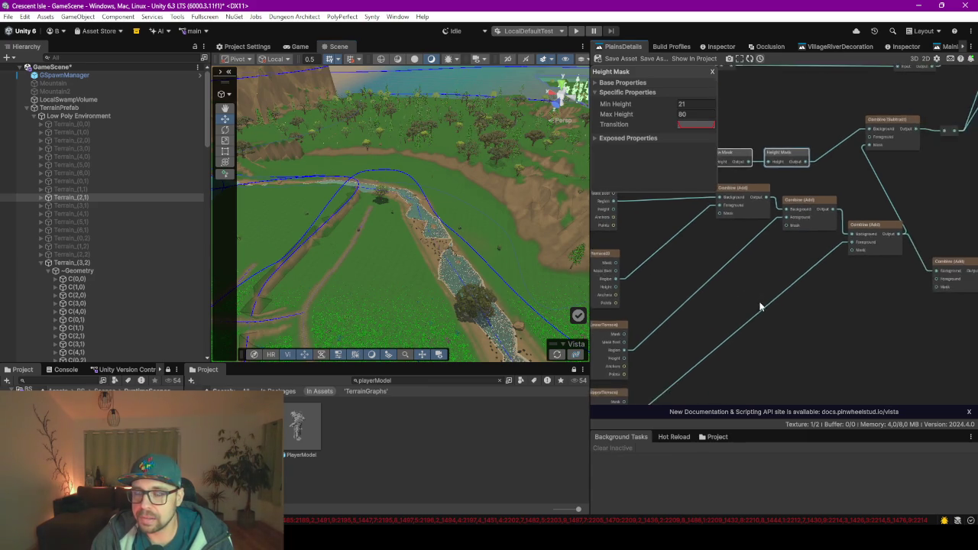
scroll(737, 244, "up", 2)
scroll(737, 243, "down", 3)
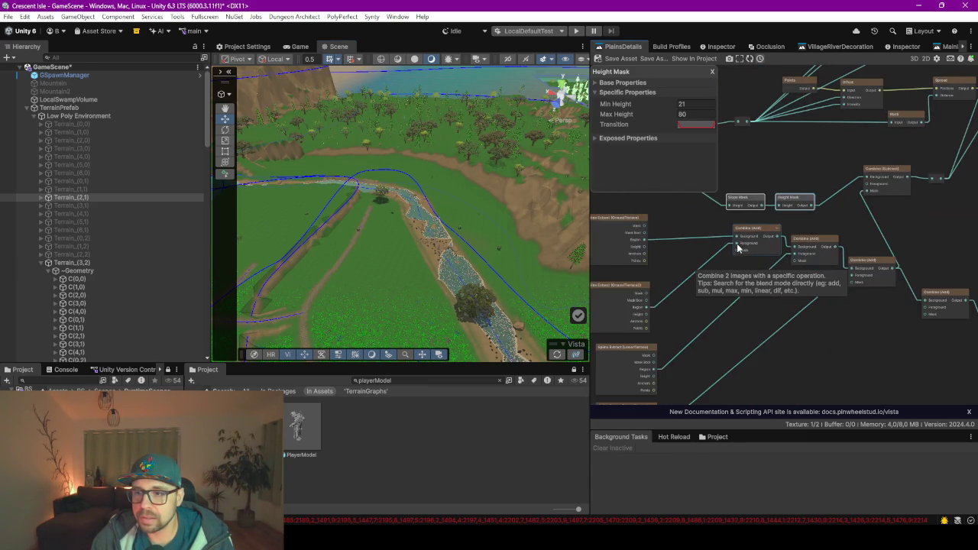
scroll(815, 332, "down", 2)
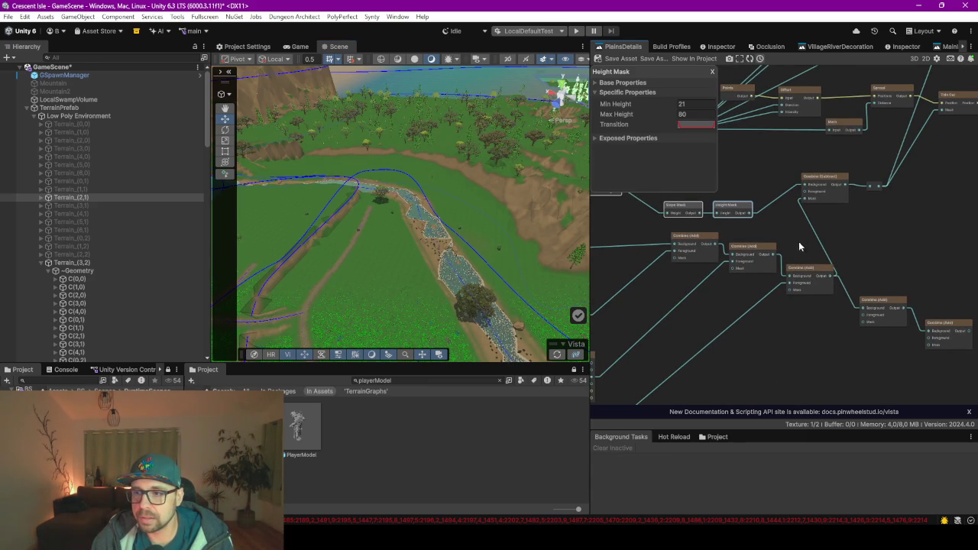
left_click_drag(728, 270, 849, 262)
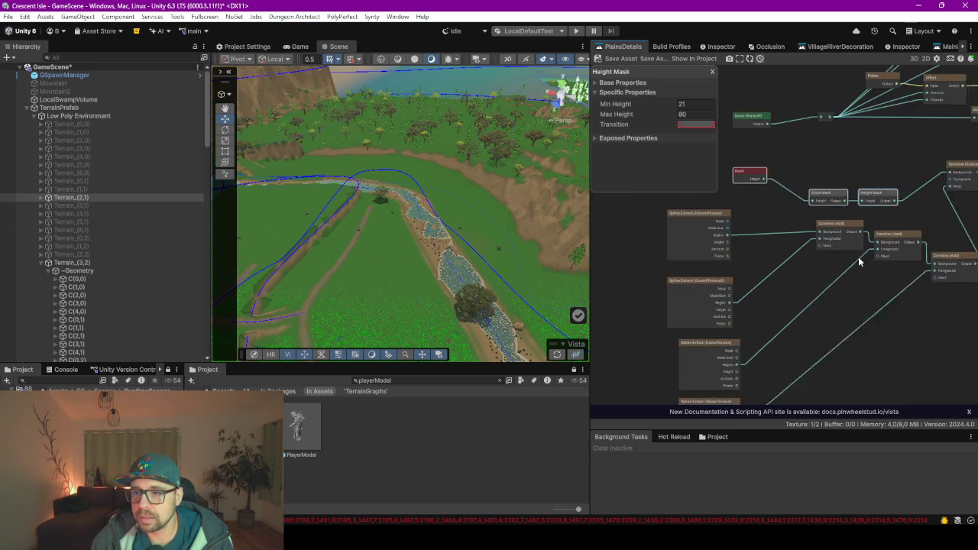
Switch all three Combine (Add) nodes to Subtract mode
left_click(719, 241)
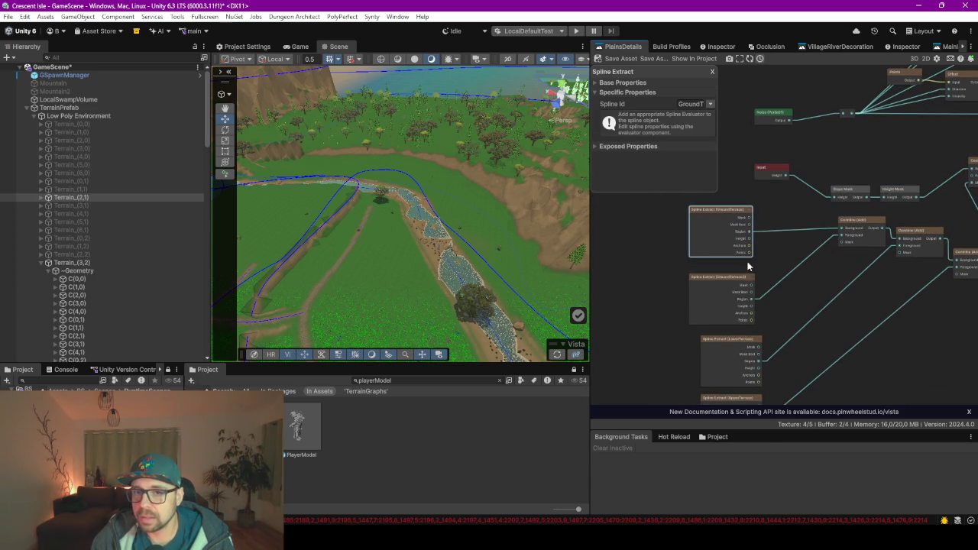
mouse_move(466, 260)
left_mouse_down()
mouse_move(382, 273)
mouse_move(332, 301)
left_mouse_up()
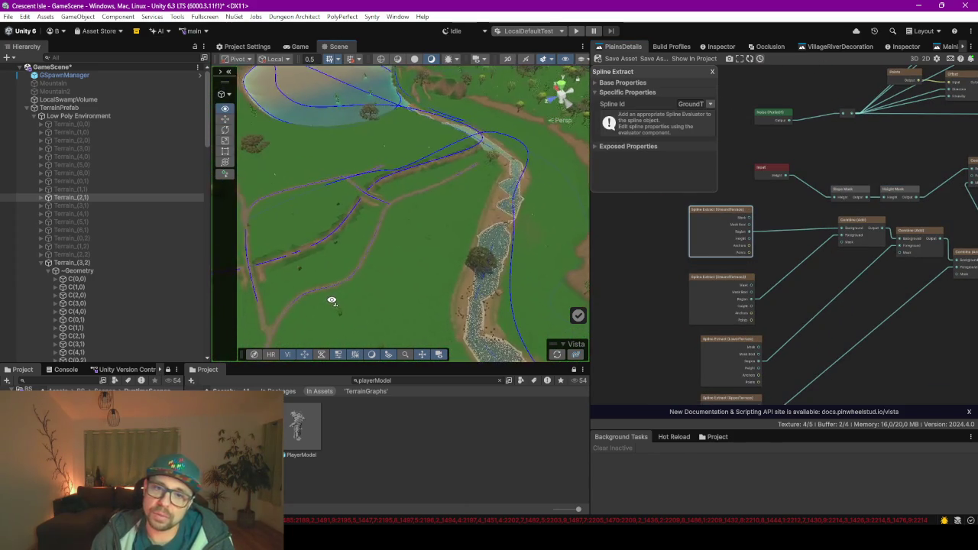
scroll(773, 268, "up", 5)
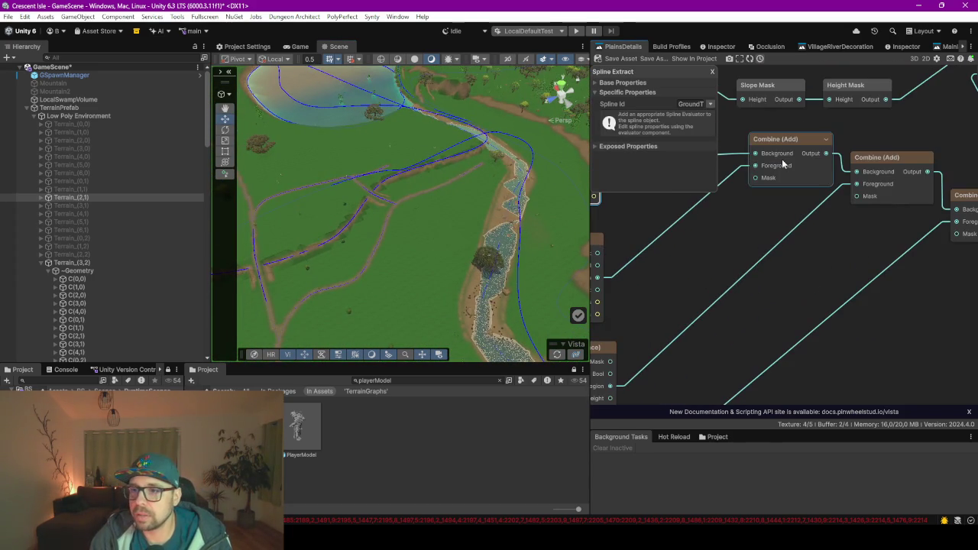
left_click(767, 141)
left_click(695, 103)
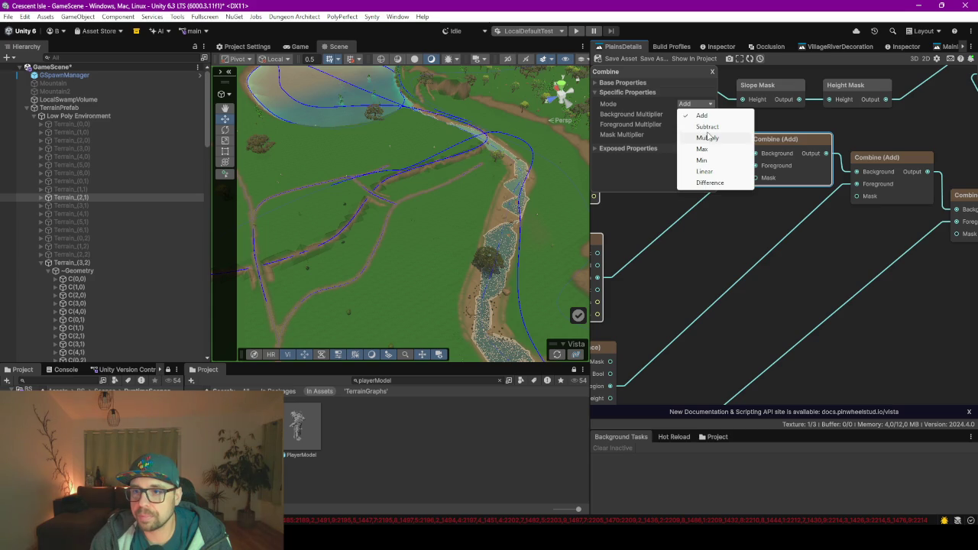
left_click(707, 126)
left_click(877, 159)
left_click(696, 104)
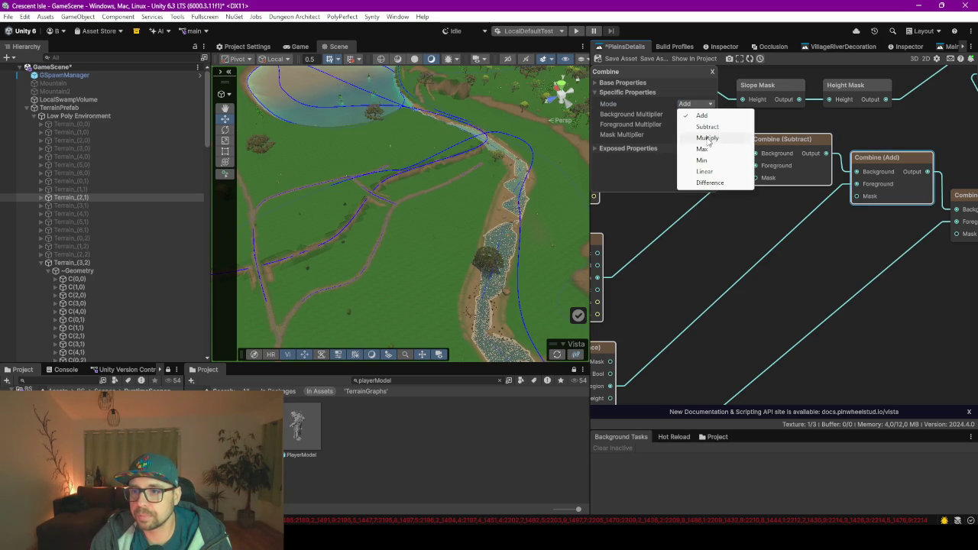
left_click(707, 126)
scroll(895, 278, "down", 5)
left_click(774, 190)
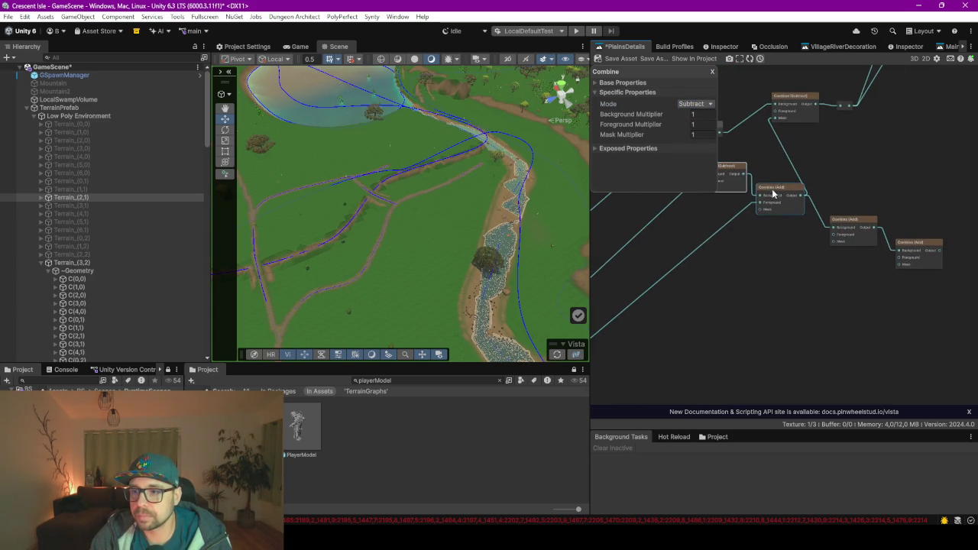
left_click(695, 104)
left_click(707, 126)
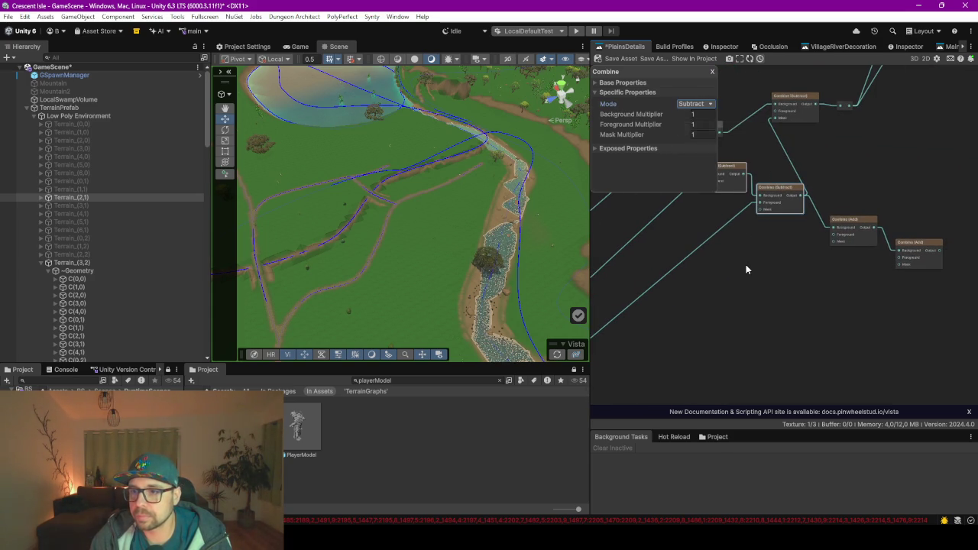
Review the changed Combine nodes and save the PlainsDetails graph asset
left_click(746, 265)
left_click_drag(746, 265, 796, 300)
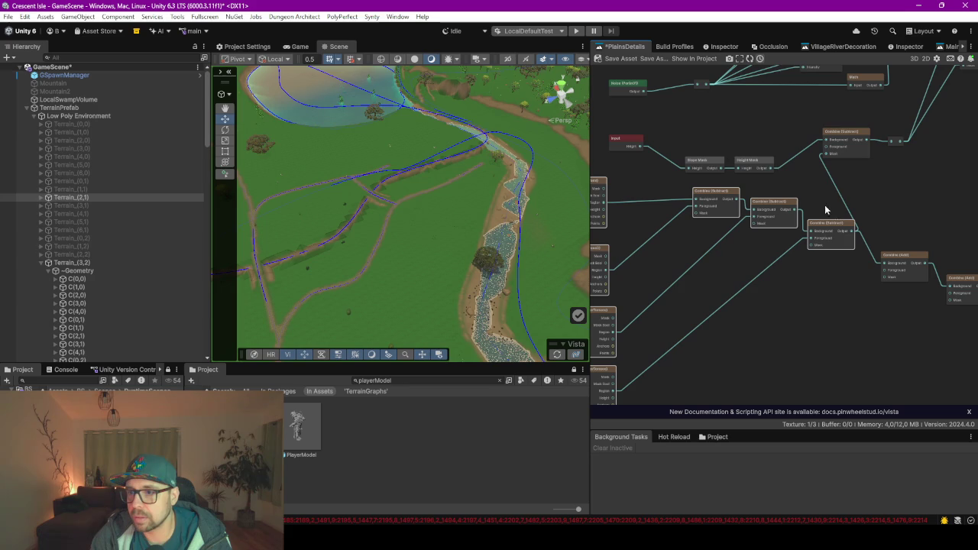
mouse_move(860, 188)
left_mouse_down()
mouse_move(690, 337)
mouse_move(861, 197)
mouse_move(699, 306)
mouse_move(852, 262)
left_mouse_up()
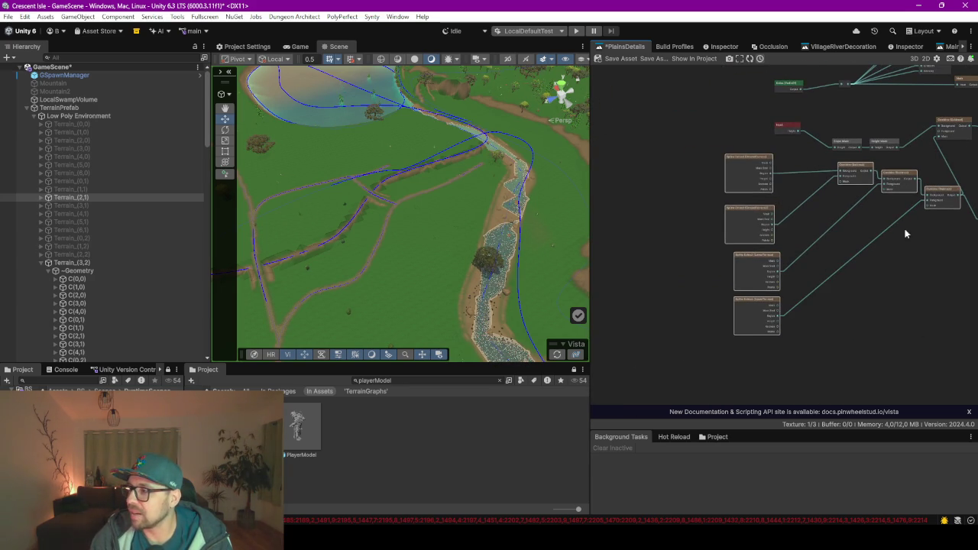
left_click_drag(867, 267, 722, 289)
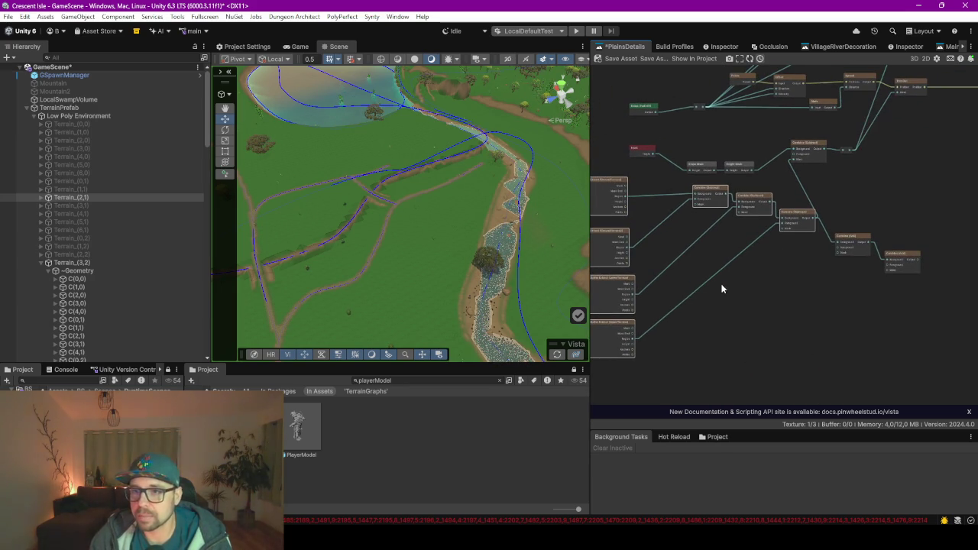
left_click(619, 61)
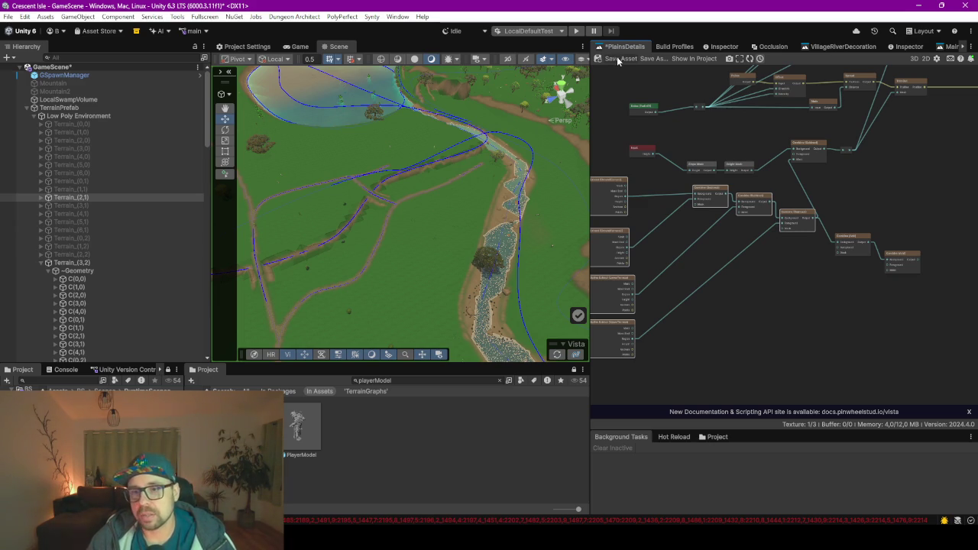
left_click(617, 56)
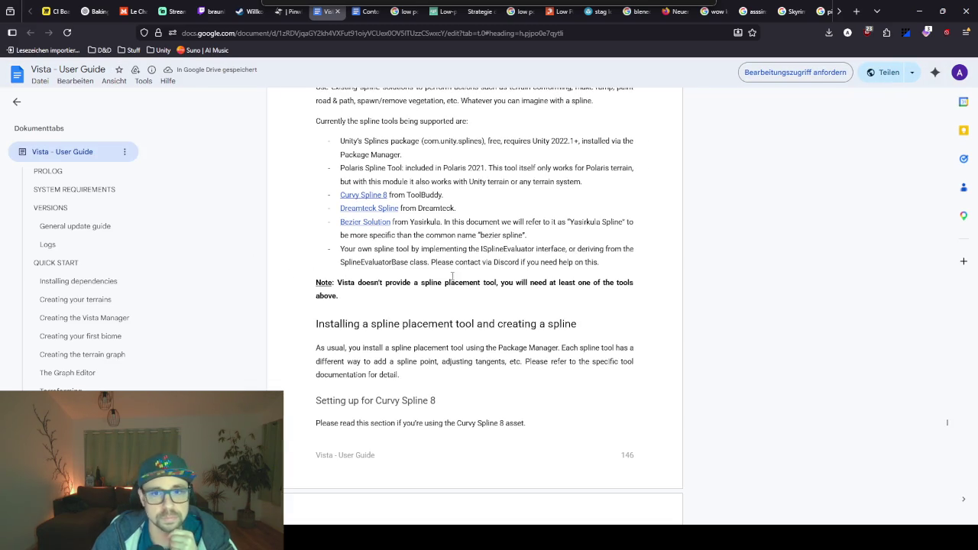
Read the Vista guide's 'Spawn trees inside the spline' example, then minimize Chrome
scroll(509, 256, "down", 5)
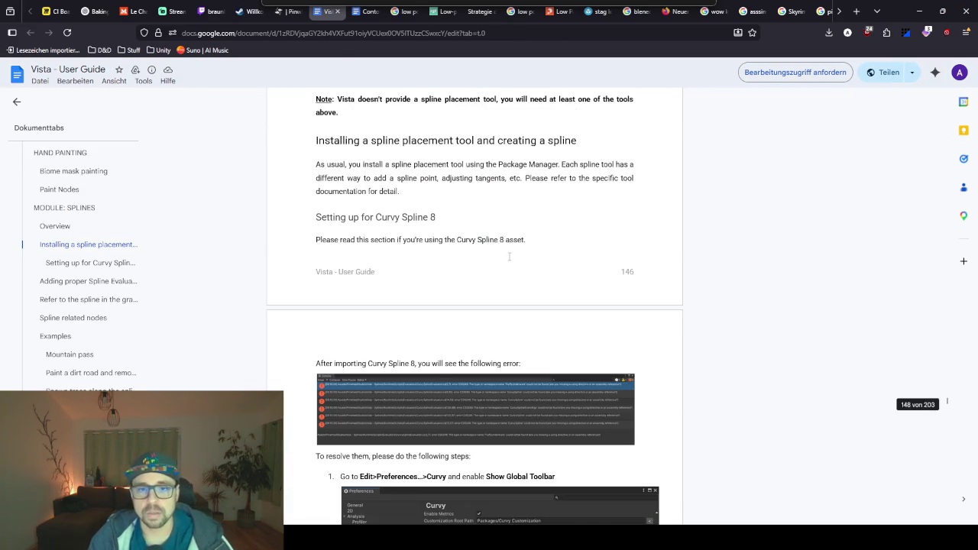
scroll(509, 257, "down", 15)
scroll(504, 280, "down", 20)
scroll(504, 280, "down", 10)
scroll(504, 280, "down", 15)
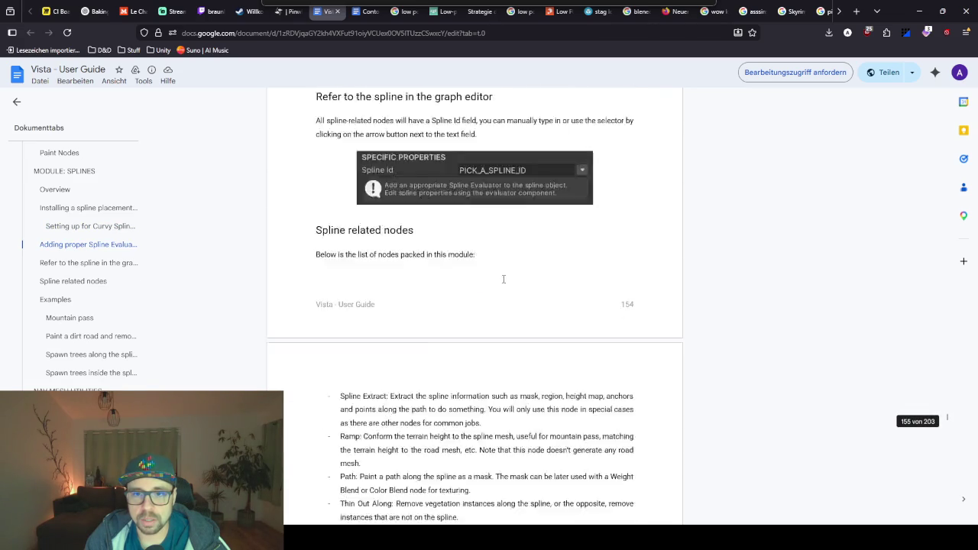
scroll(504, 280, "down", 15)
scroll(504, 280, "down", 15)
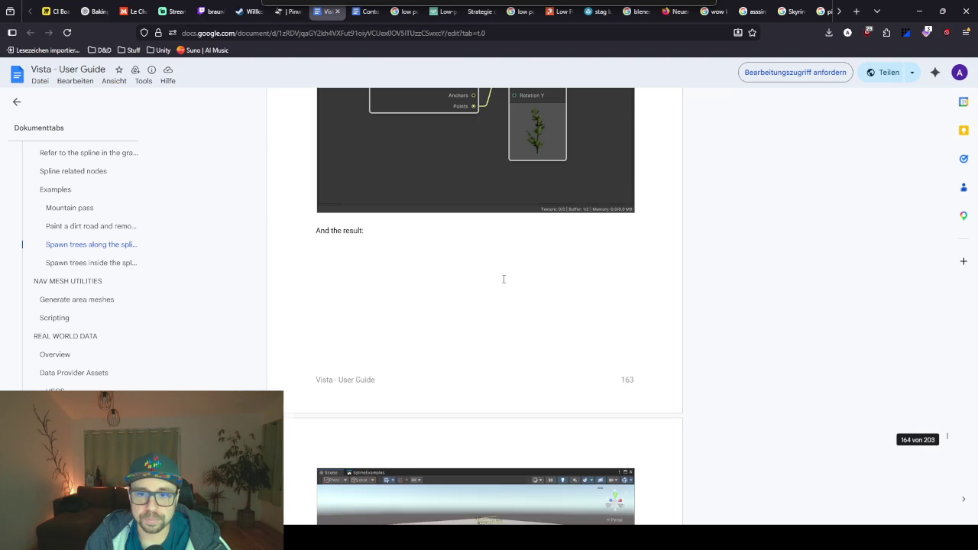
scroll(504, 280, "up", 3)
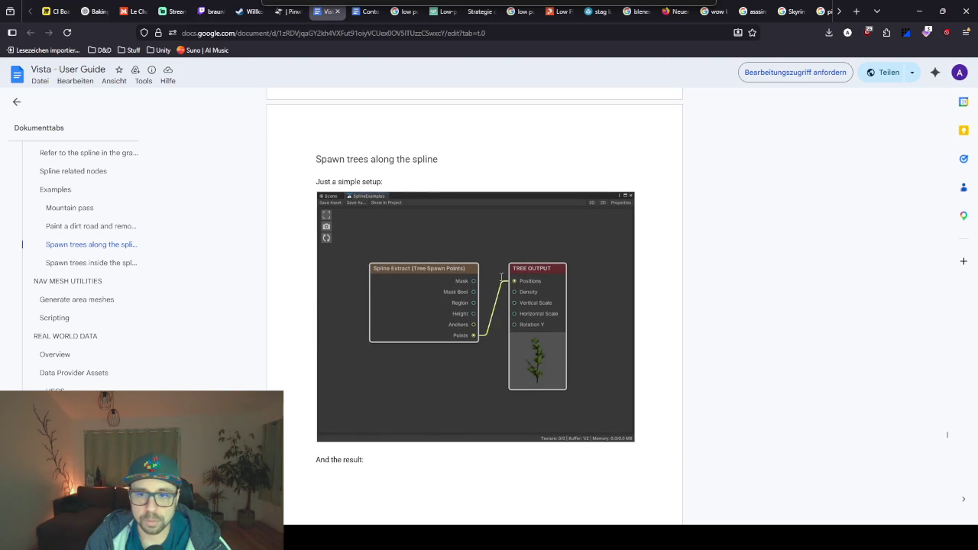
scroll(471, 305, "down", 15)
scroll(471, 305, "down", 3)
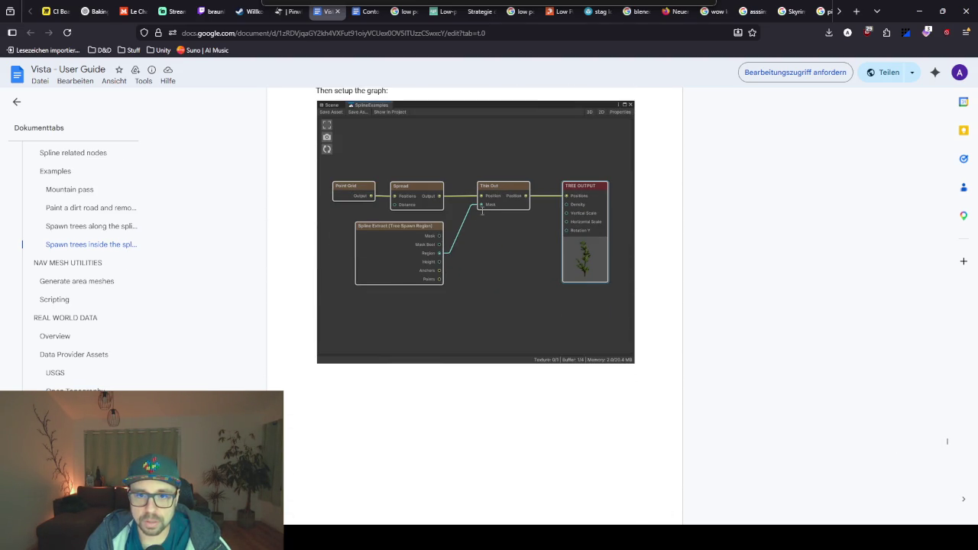
scroll(485, 221, "down", 3)
scroll(485, 223, "up", 2)
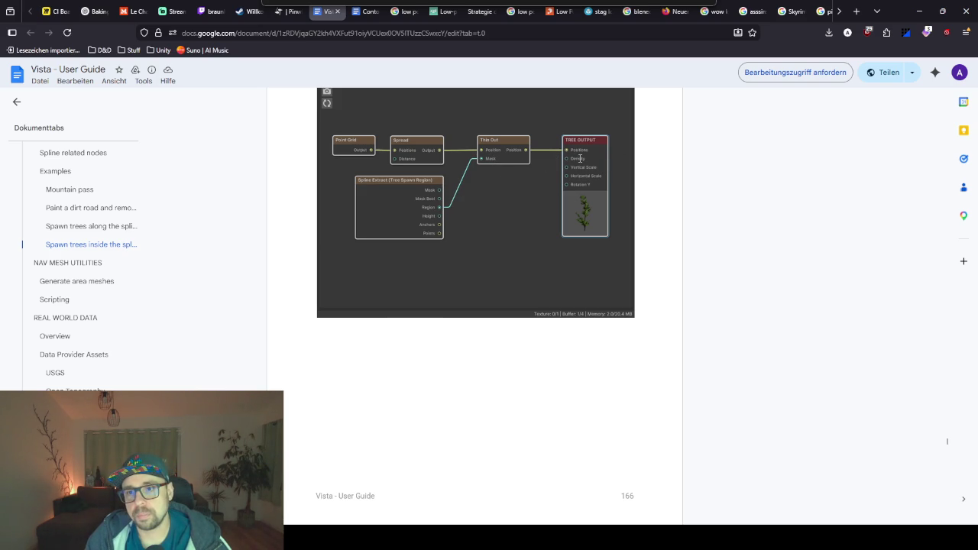
scroll(579, 157, "down", 7)
scroll(455, 397, "down", 20)
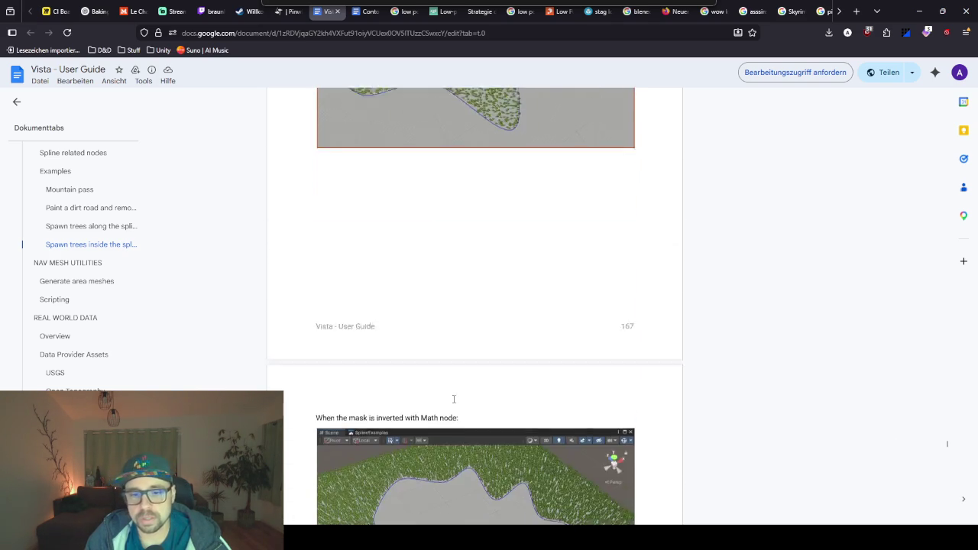
scroll(454, 397, "up", 15)
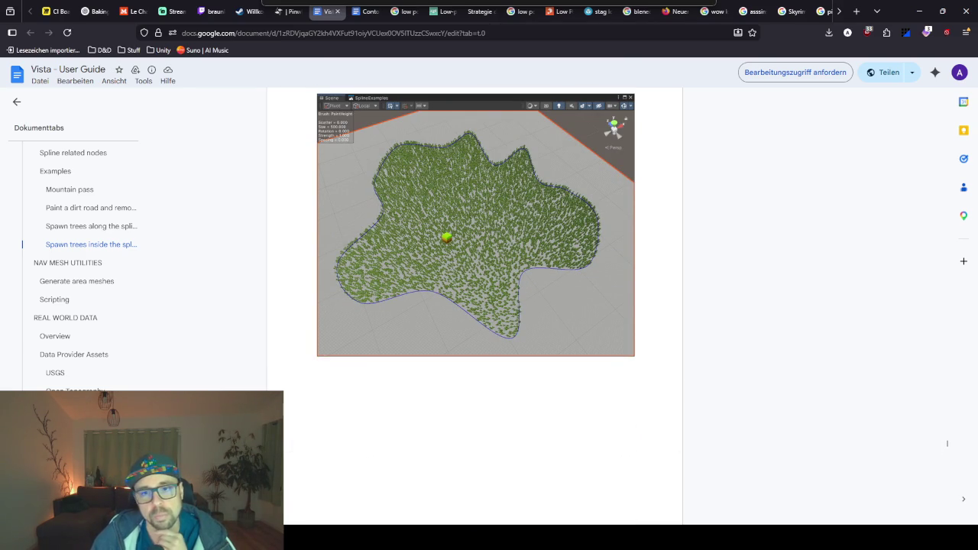
scroll(947, 443, "up", 8)
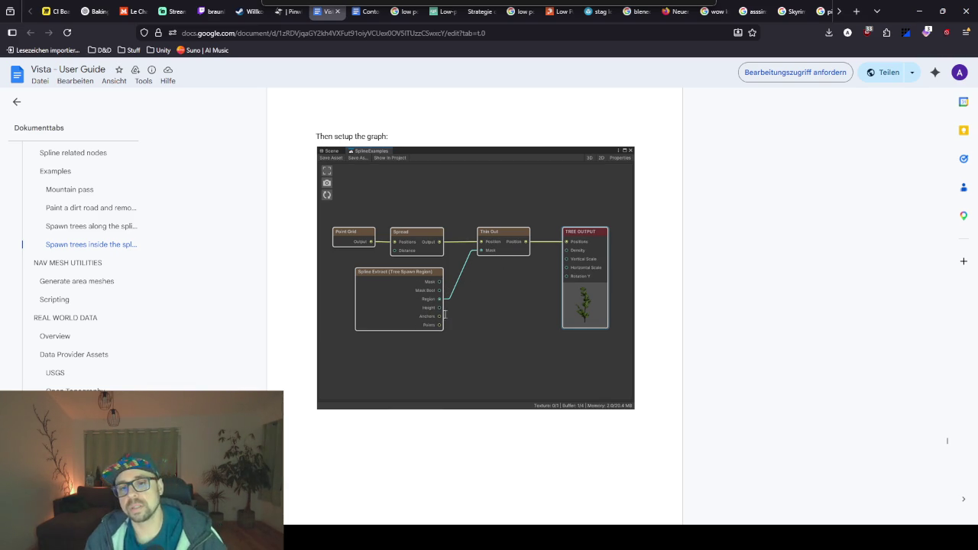
left_click(918, 11)
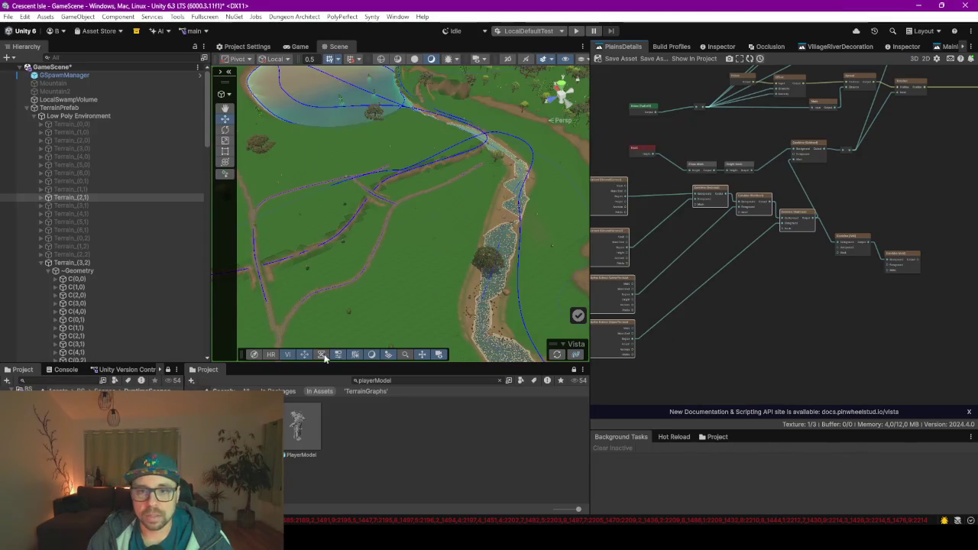
Regenerate the terrain and orbit low along the river to view the new detail
left_click(556, 354)
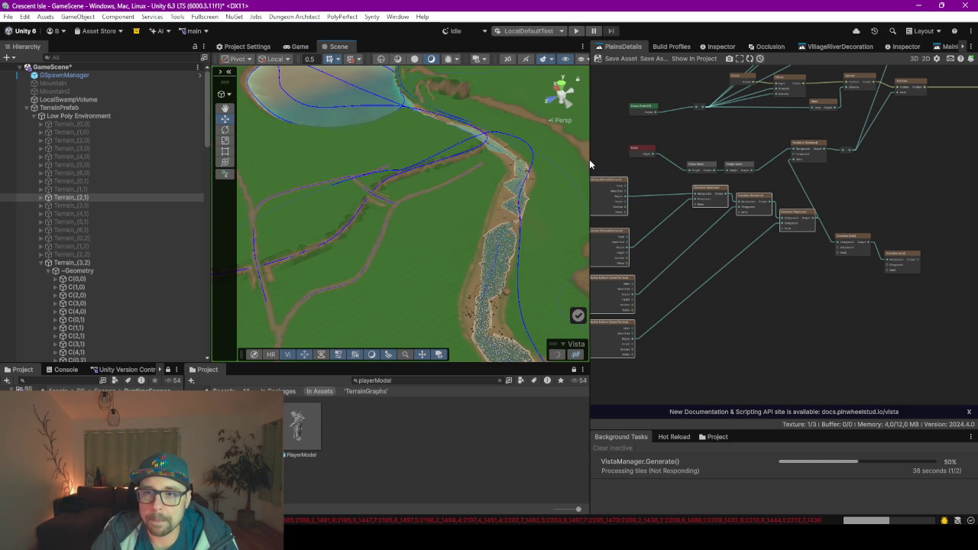
mouse_move(474, 262)
left_mouse_down()
mouse_move(354, 247)
mouse_move(390, 236)
mouse_move(378, 250)
mouse_move(502, 271)
mouse_move(448, 313)
mouse_move(331, 287)
mouse_move(328, 240)
mouse_move(261, 252)
mouse_move(349, 245)
mouse_move(338, 236)
mouse_move(391, 253)
mouse_move(359, 241)
mouse_move(581, 229)
left_mouse_up()
left_click_drag(688, 224, 356, 209)
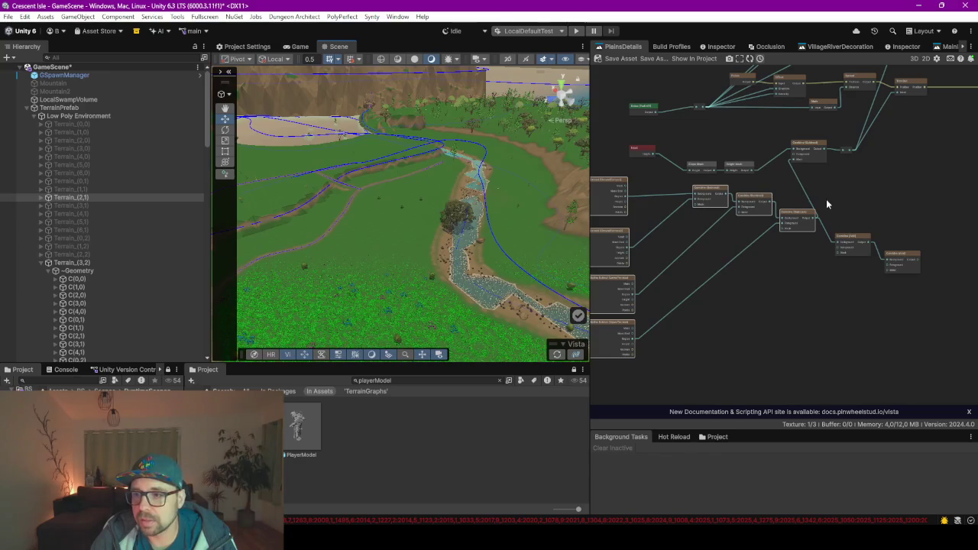
Switch the first two Combine nodes to Linear mode, leaving the third unchanged
scroll(826, 198, "up", 2)
scroll(714, 227, "down", 5)
scroll(714, 227, "up", 4)
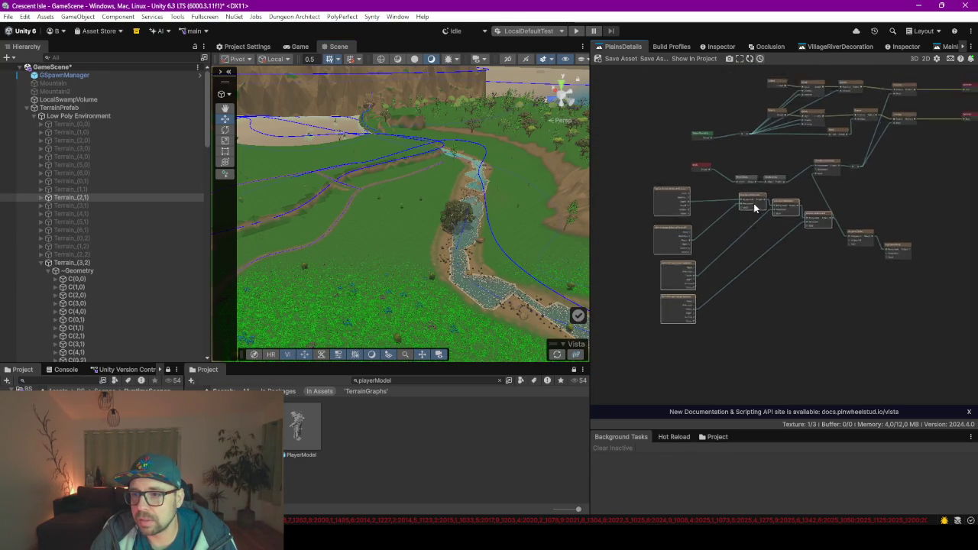
left_click_drag(690, 263, 798, 256)
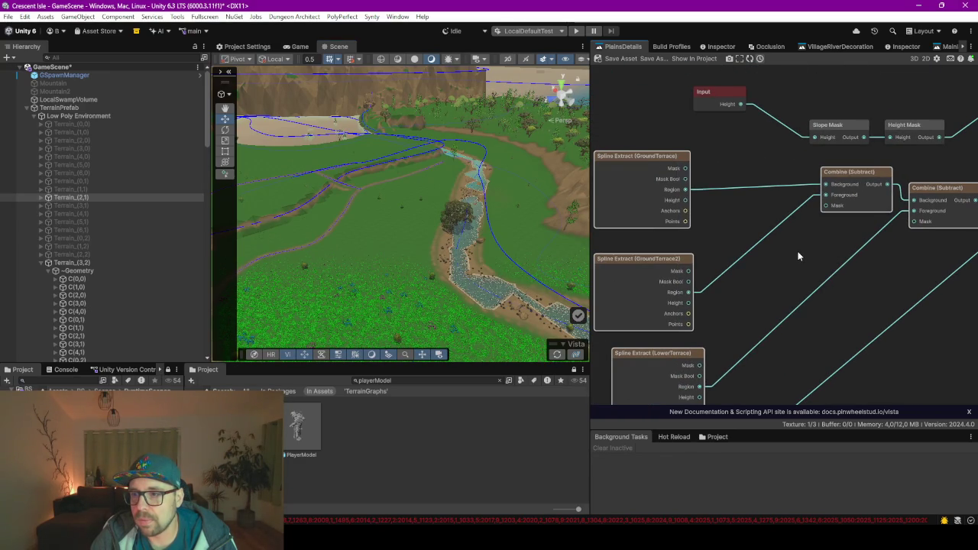
left_click(846, 195)
left_click(694, 104)
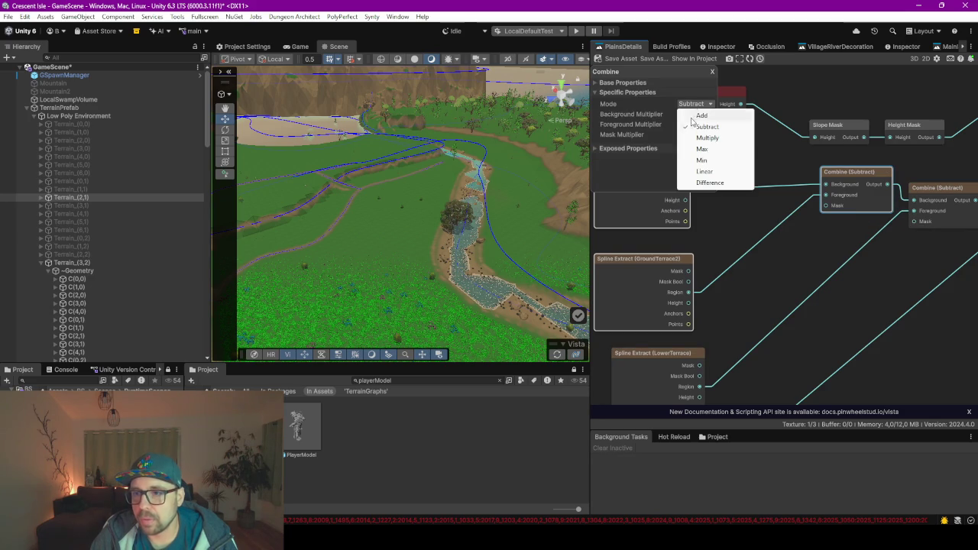
left_click(704, 172)
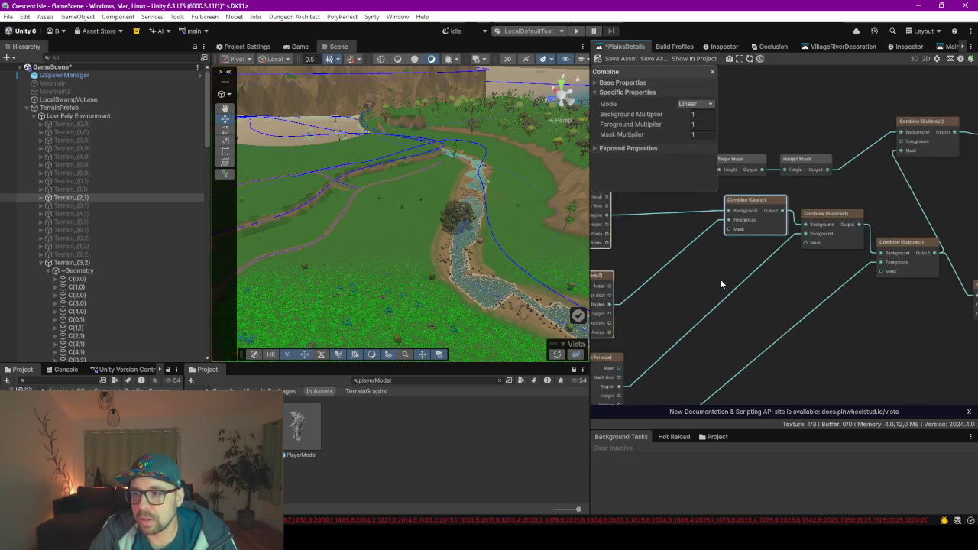
left_click(782, 235)
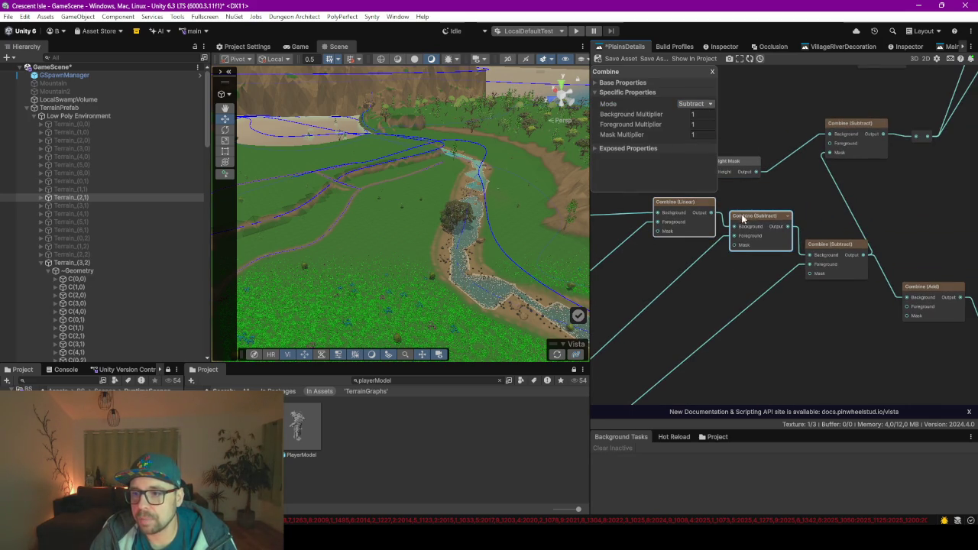
left_click(703, 115)
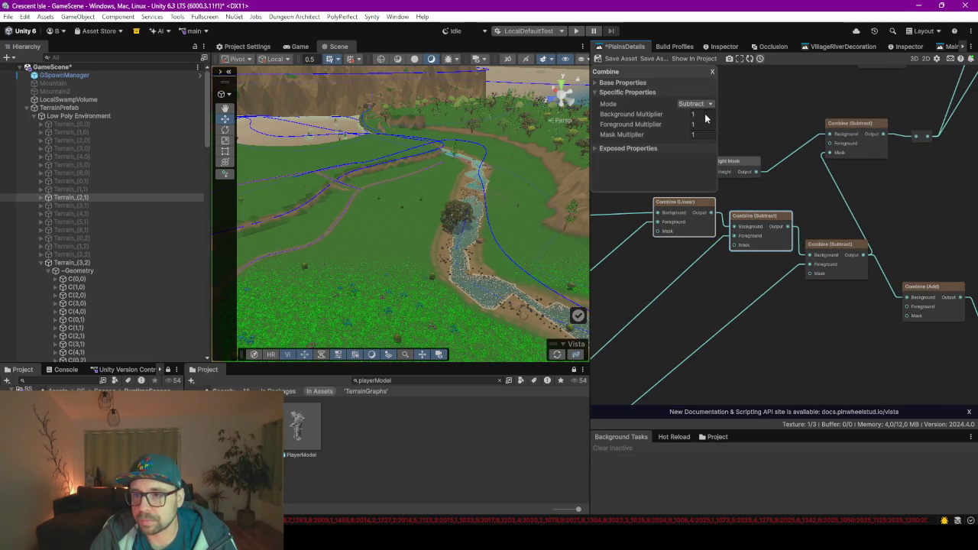
left_click(697, 104)
left_click(705, 171)
left_click(836, 269)
left_click(694, 104)
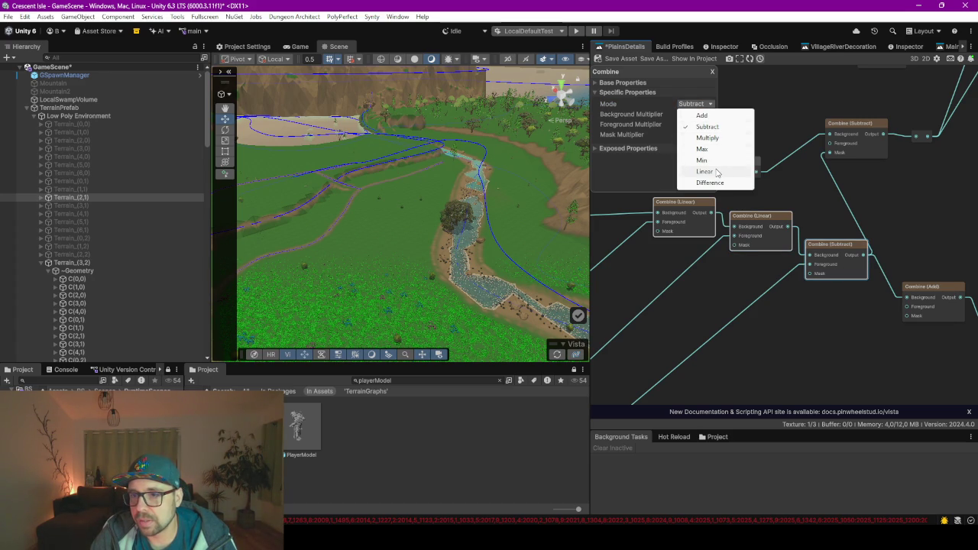
left_click(689, 301)
Change all three Combine nodes to Max mode
scroll(691, 301, "down", 4)
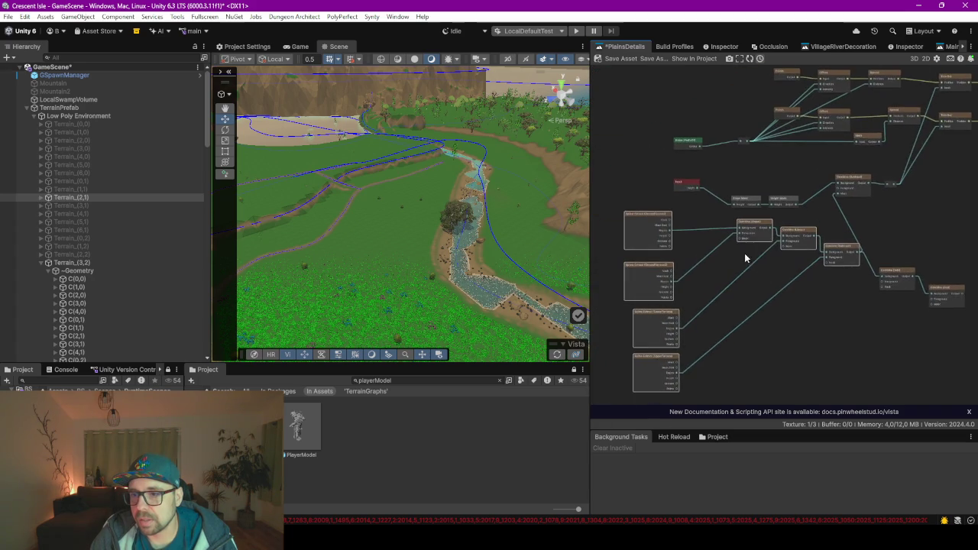
scroll(745, 257, "up", 4)
left_click(737, 218)
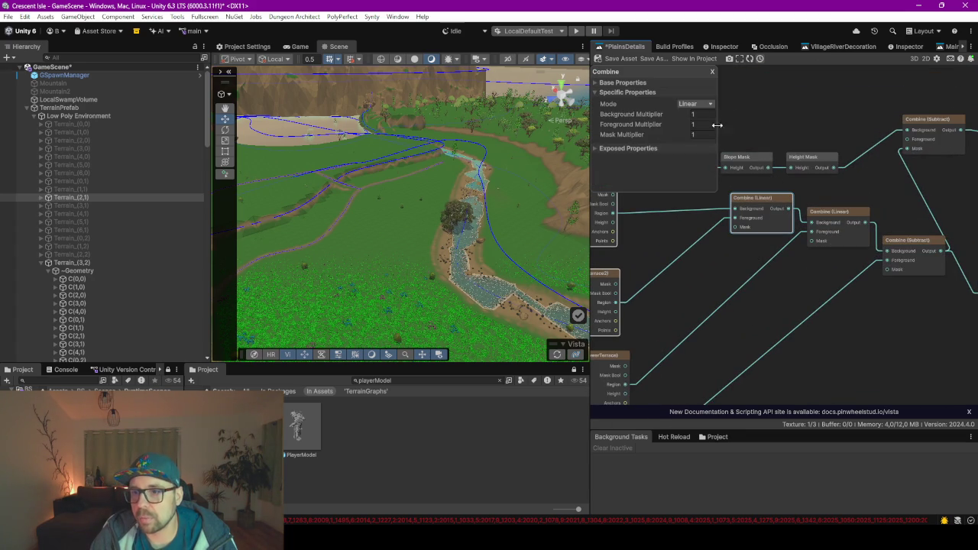
left_click(695, 104)
left_click(716, 151)
left_click(846, 241)
left_click(695, 104)
left_click(717, 149)
left_click(914, 243)
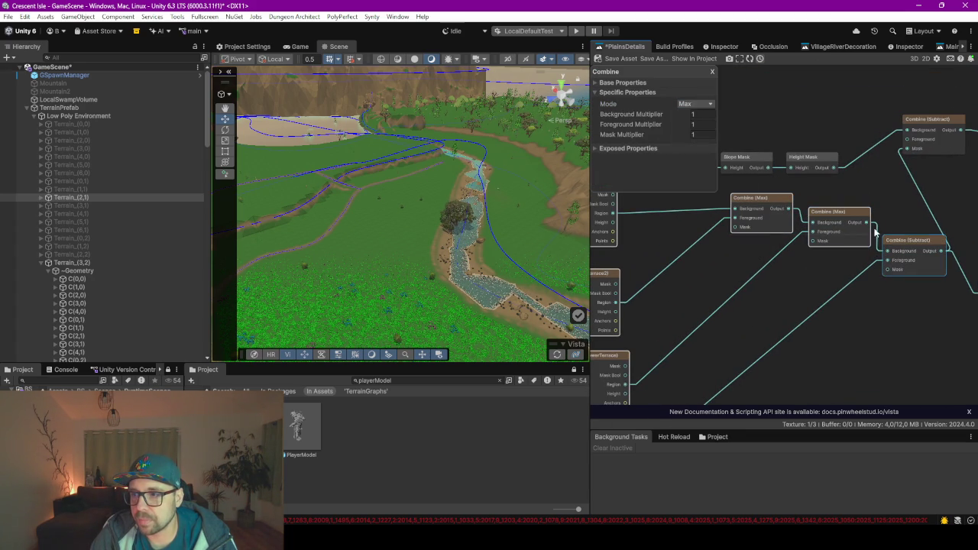
left_click(698, 103)
left_click(717, 150)
Save the PlainsDetails graph and regenerate the terrain
scroll(852, 295, "down", 2)
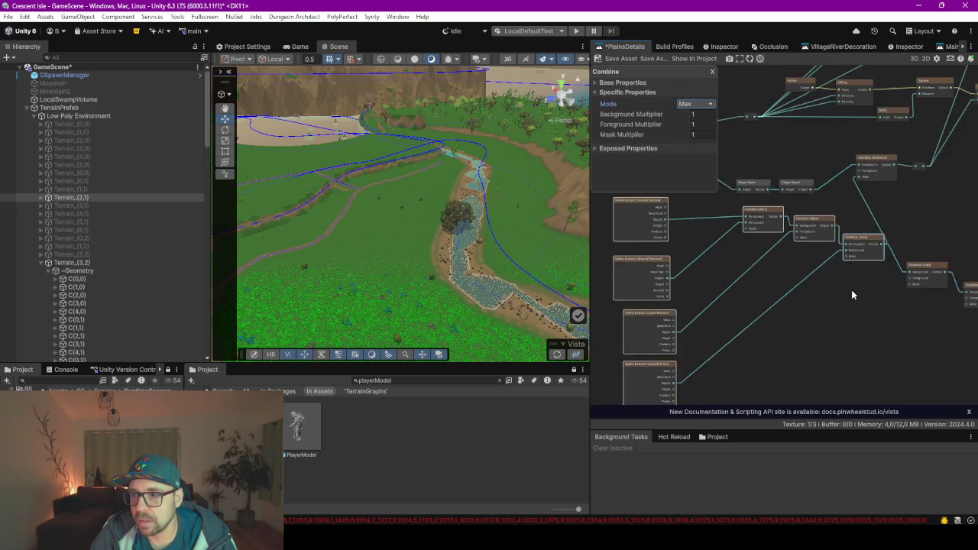
scroll(736, 316, "down", 2)
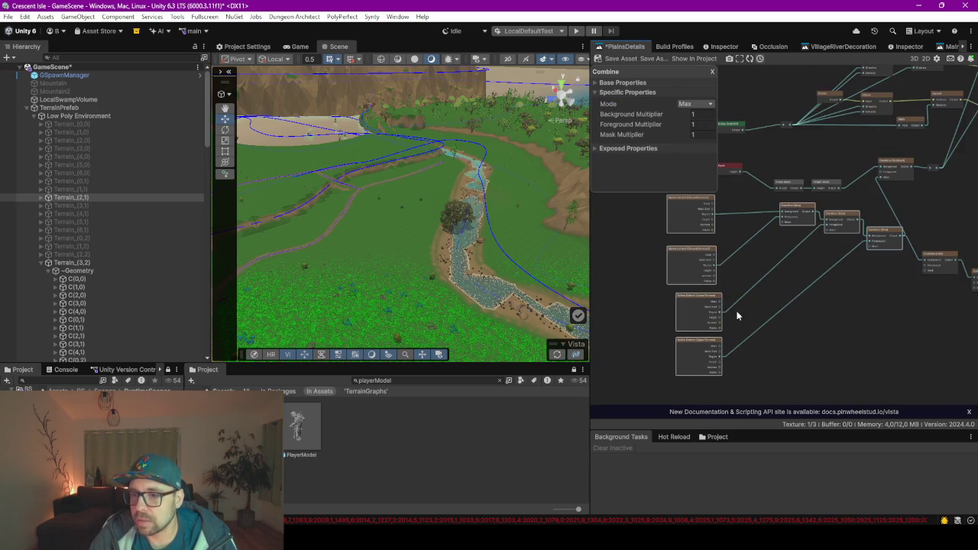
scroll(793, 317, "down", 2)
scroll(742, 343, "up", 4)
scroll(769, 259, "up", 3)
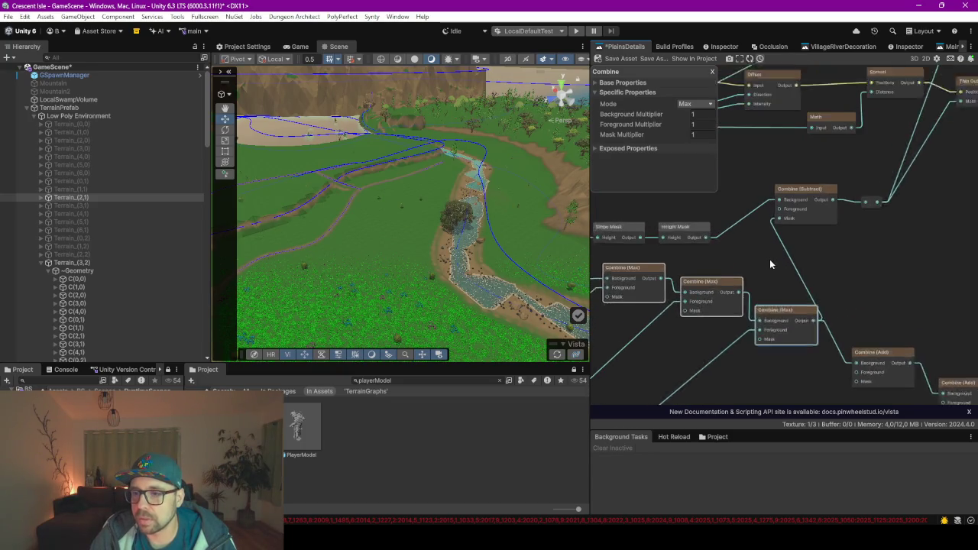
left_click_drag(712, 336, 833, 322)
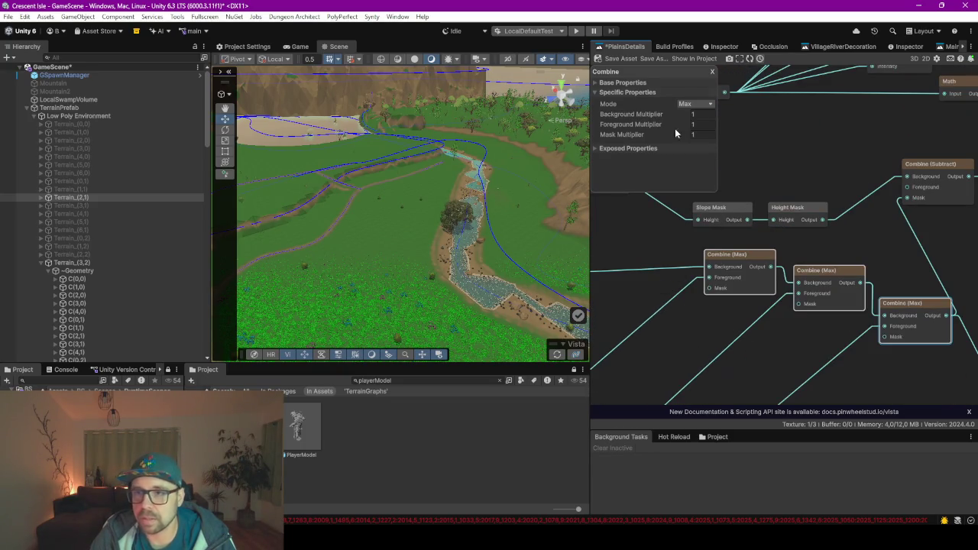
left_click(614, 59)
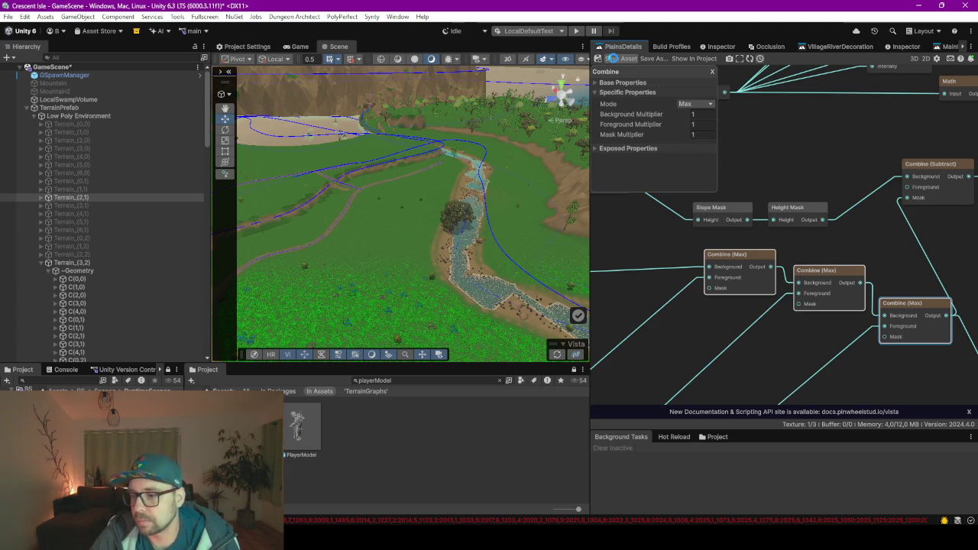
left_click(556, 355)
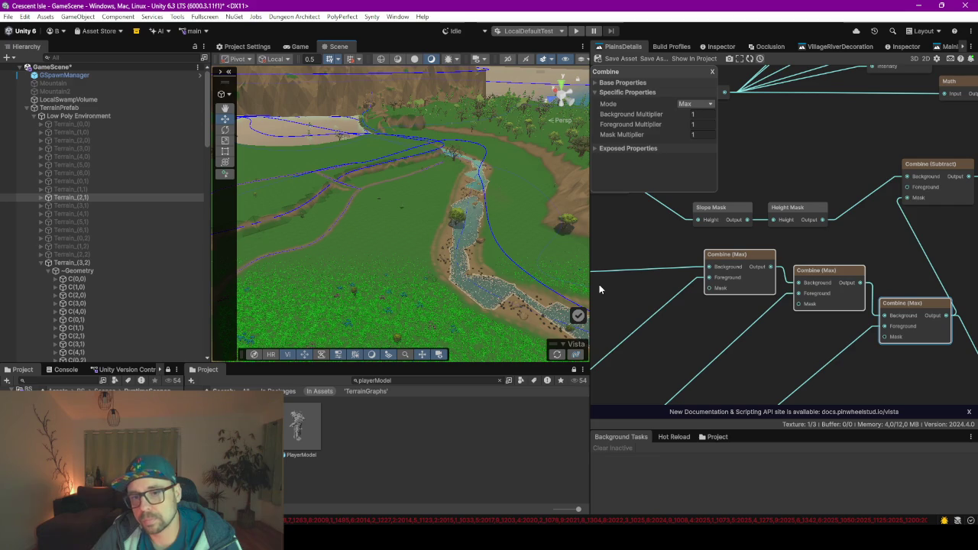
Fly the Scene view over the lakeside to check the regenerated grass and trees
mouse_move(480, 222)
left_mouse_down()
mouse_move(405, 268)
mouse_move(331, 265)
mouse_move(425, 259)
mouse_move(502, 297)
mouse_move(400, 218)
mouse_move(505, 205)
mouse_move(483, 275)
mouse_move(493, 243)
mouse_move(236, 179)
mouse_move(414, 186)
mouse_move(426, 192)
mouse_move(422, 236)
mouse_move(539, 227)
mouse_move(489, 207)
mouse_move(421, 120)
mouse_move(375, 184)
mouse_move(393, 182)
mouse_move(437, 211)
left_mouse_up()
Select the three Combine (Max) nodes and move them left in the graph
scroll(683, 262, "down", 3)
mouse_move(683, 262)
left_mouse_down()
mouse_move(820, 278)
mouse_move(808, 264)
mouse_move(734, 275)
mouse_move(765, 252)
mouse_move(751, 285)
left_mouse_up()
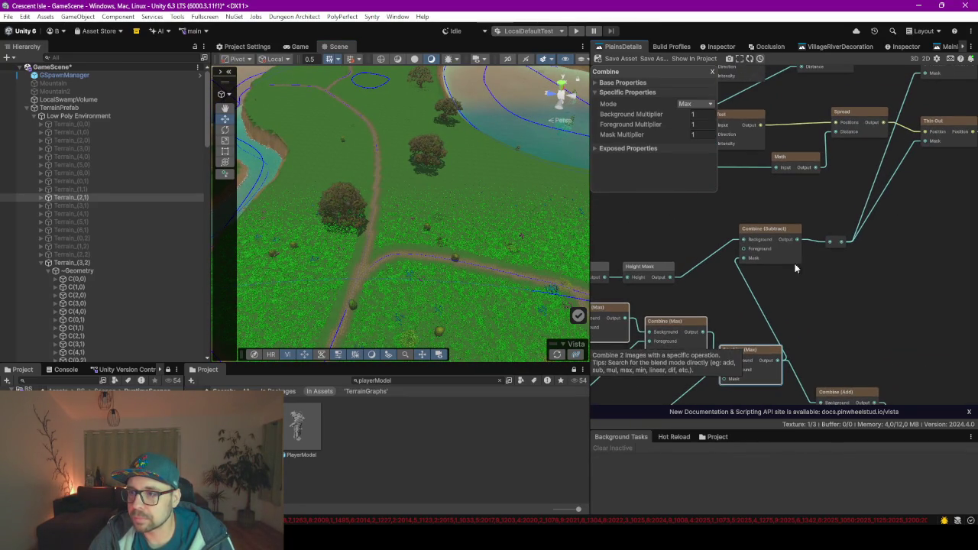
mouse_move(883, 231)
left_mouse_down()
mouse_move(818, 283)
mouse_move(800, 280)
mouse_move(767, 241)
mouse_move(887, 268)
left_mouse_up()
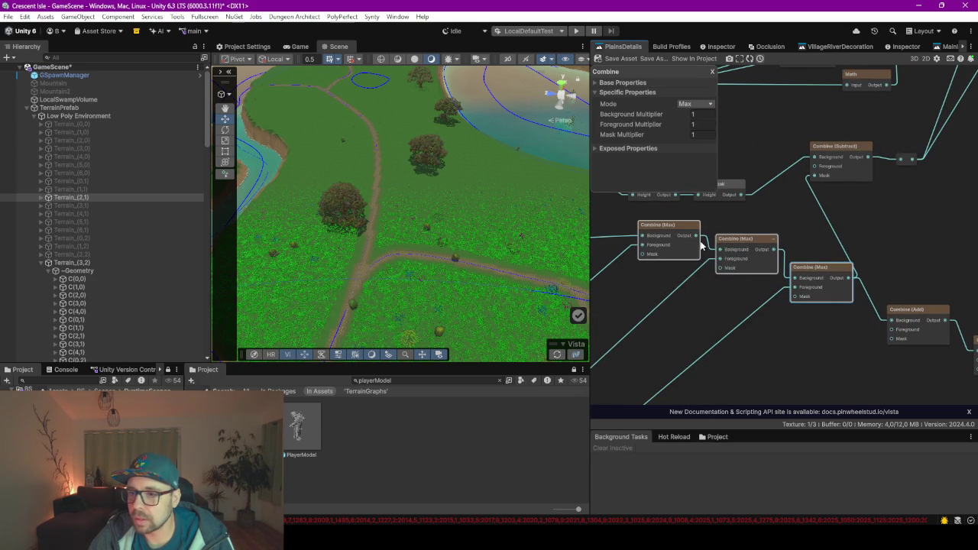
left_click(638, 227)
left_click_drag(822, 323, 822, 321)
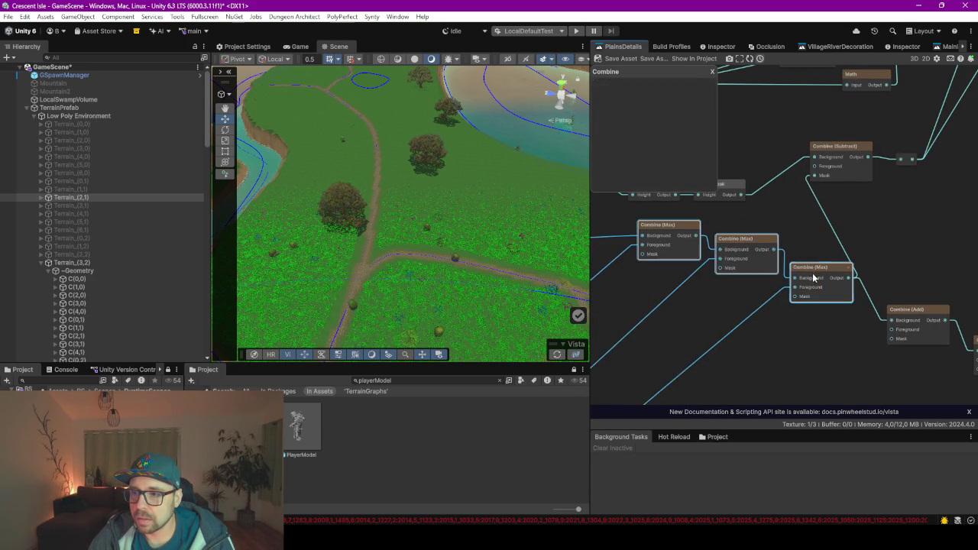
left_click_drag(816, 287, 755, 289)
Zoom the graph and select the Combine (Subtract) node to view its settings
scroll(755, 289, "down", 1)
scroll(755, 289, "down", 4)
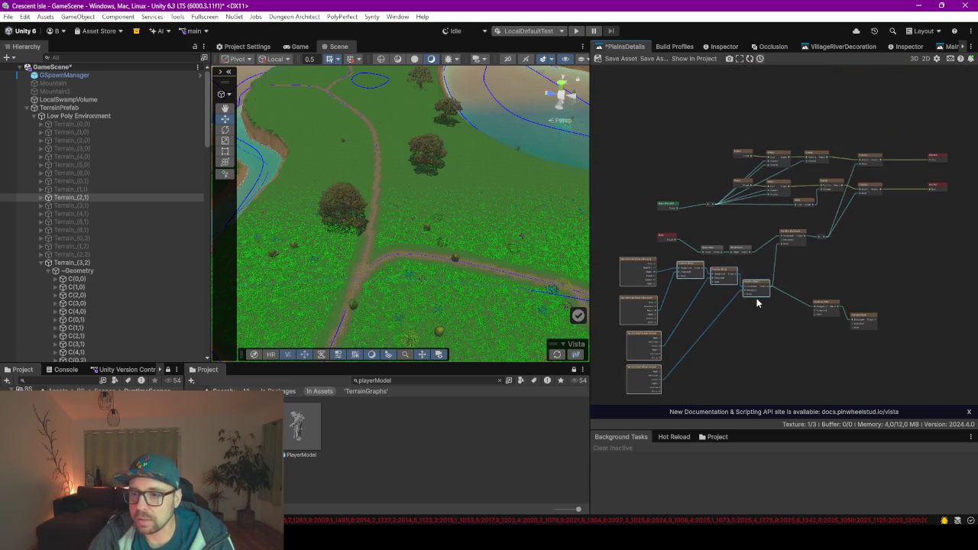
scroll(421, 259, "down", 3)
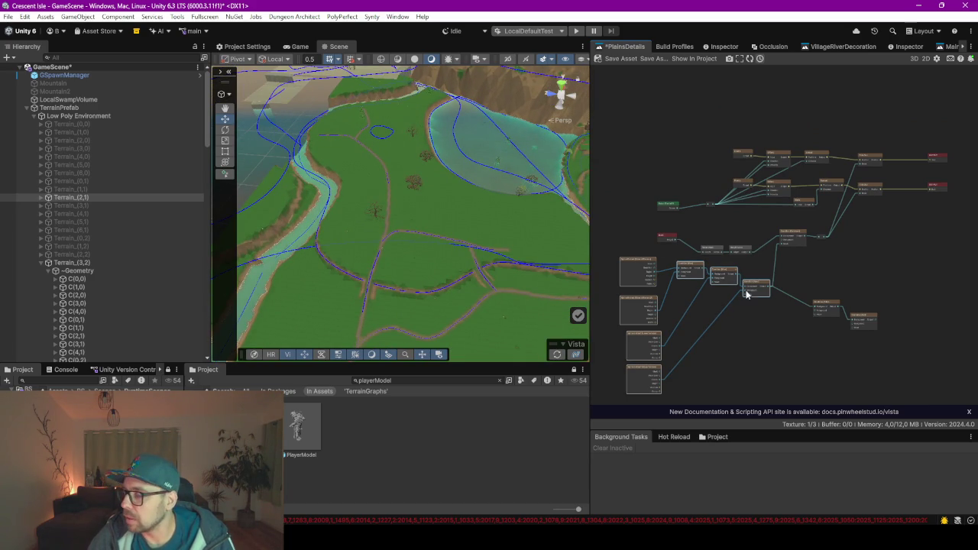
scroll(772, 291, "up", 3)
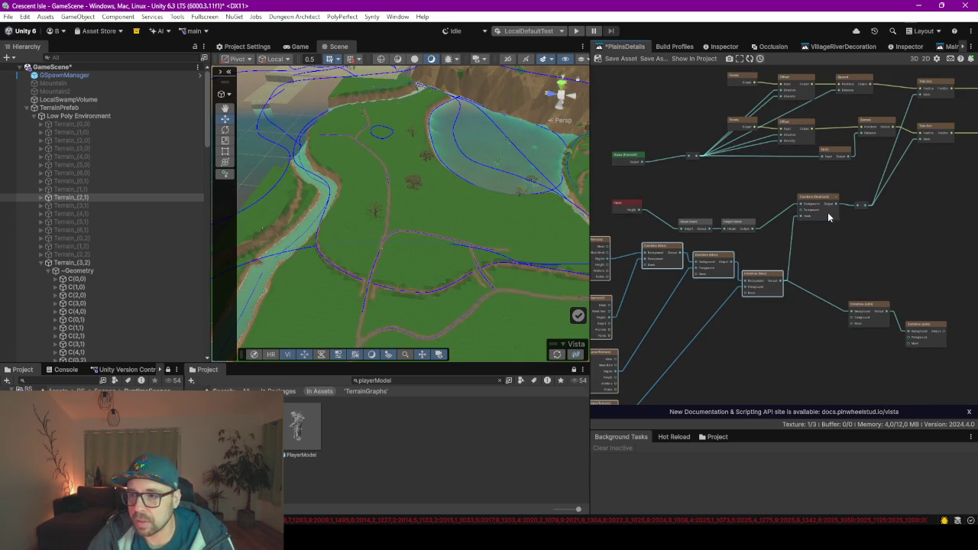
scroll(826, 212, "up", 1)
scroll(826, 213, "up", 3)
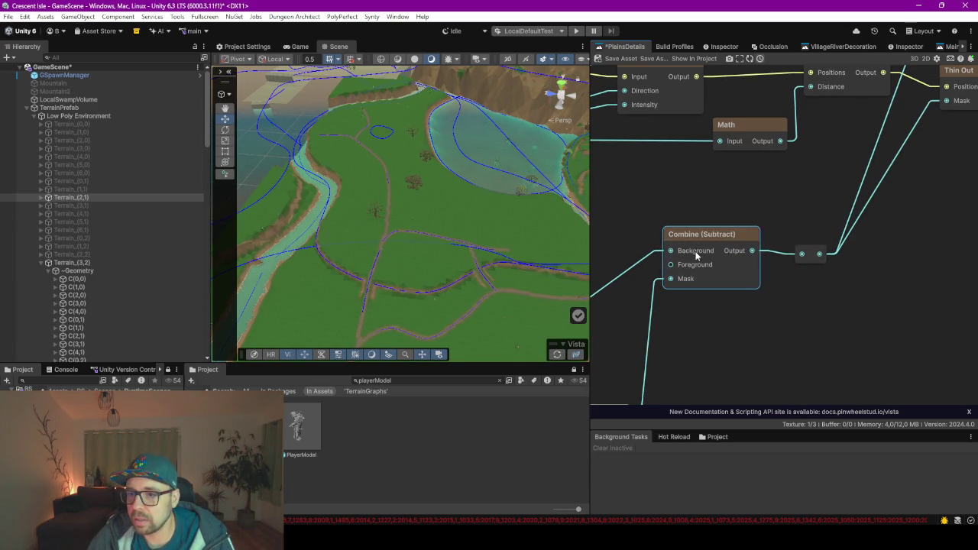
left_click(747, 249)
scroll(740, 330, "down", 3)
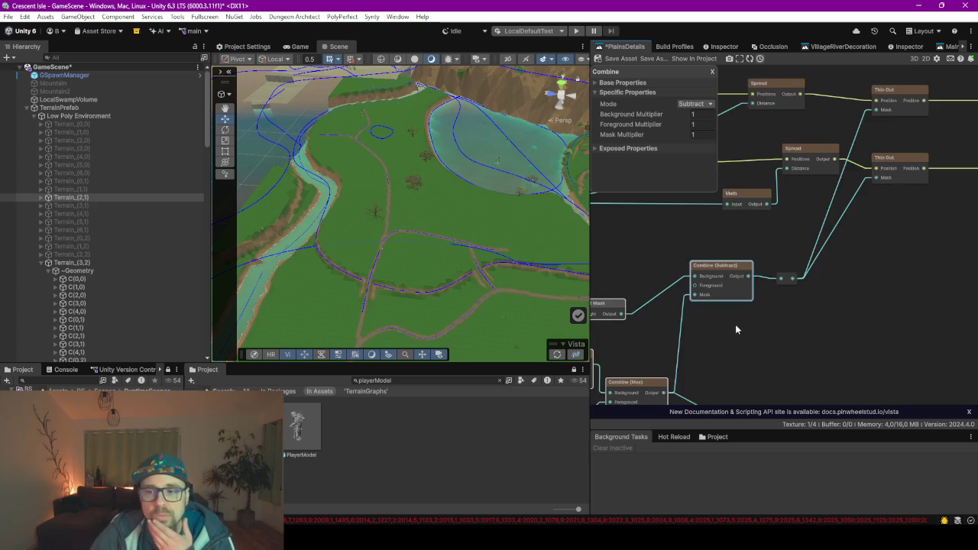
Orbit and tilt the Scene camera down onto the grassy terrain
left_click_drag(767, 331, 746, 339)
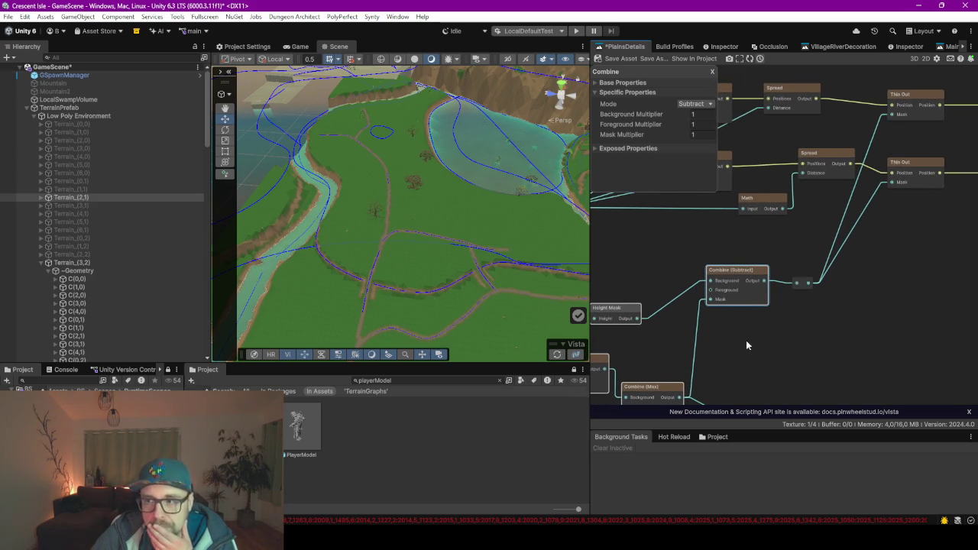
scroll(494, 230, "down", 5)
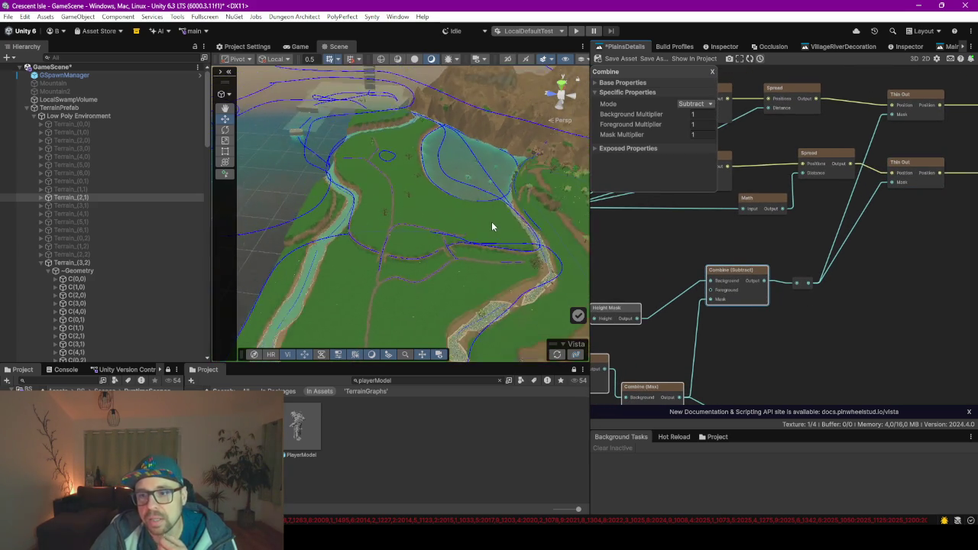
scroll(422, 243, "up", 2)
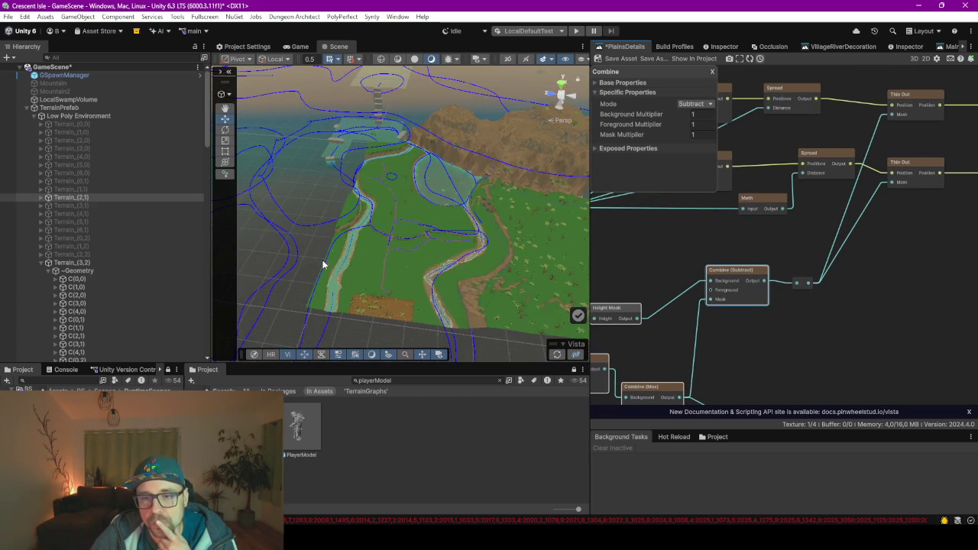
left_click_drag(426, 262, 523, 265)
scroll(522, 252, "up", 5)
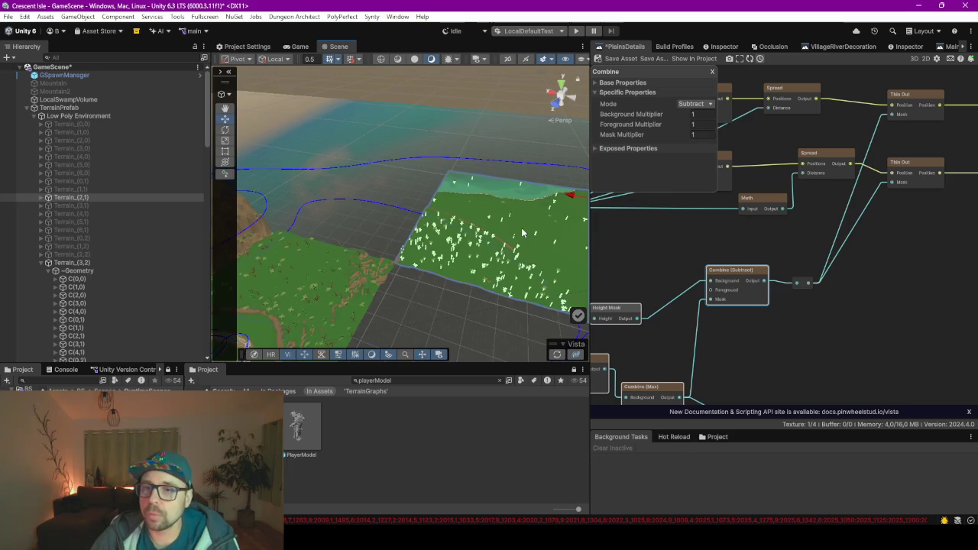
scroll(522, 232, "up", 4)
mouse_move(522, 232)
left_mouse_down()
mouse_move(540, 261)
mouse_move(521, 263)
left_mouse_up()
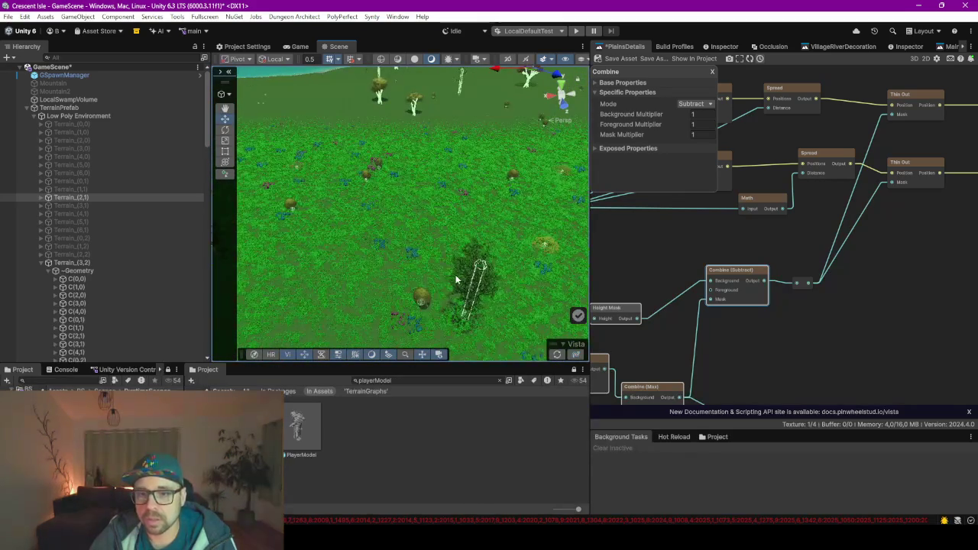
Zoom and pan the PlainsDetails graph to the chain of Combine (Max) nodes
scroll(456, 275, "down", 6)
scroll(734, 290, "down", 3)
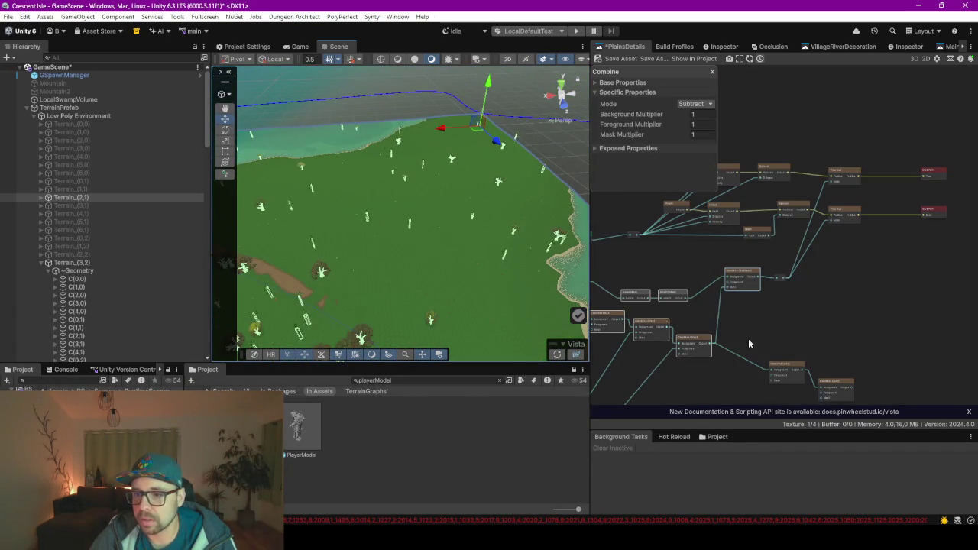
scroll(475, 250, "down", 10)
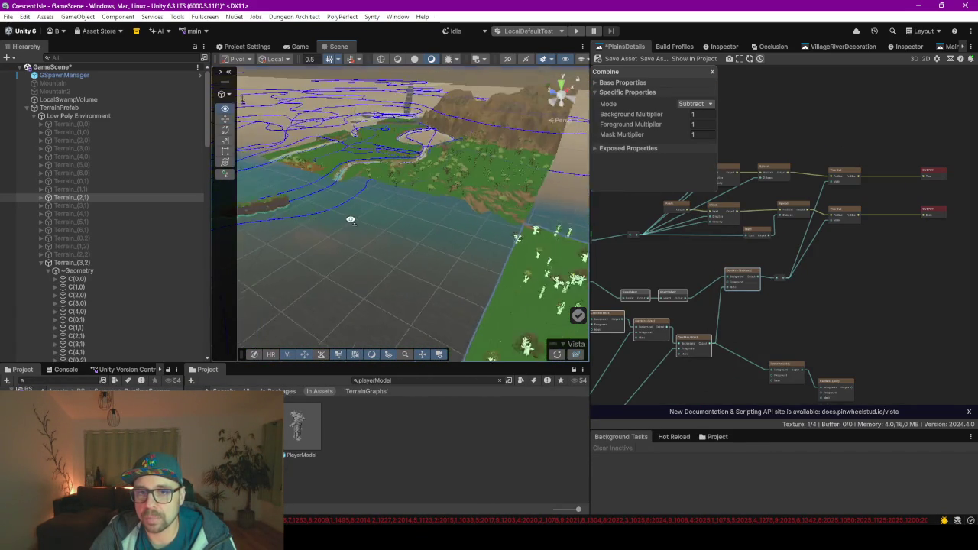
scroll(515, 316, "up", 8)
scroll(551, 250, "down", 8)
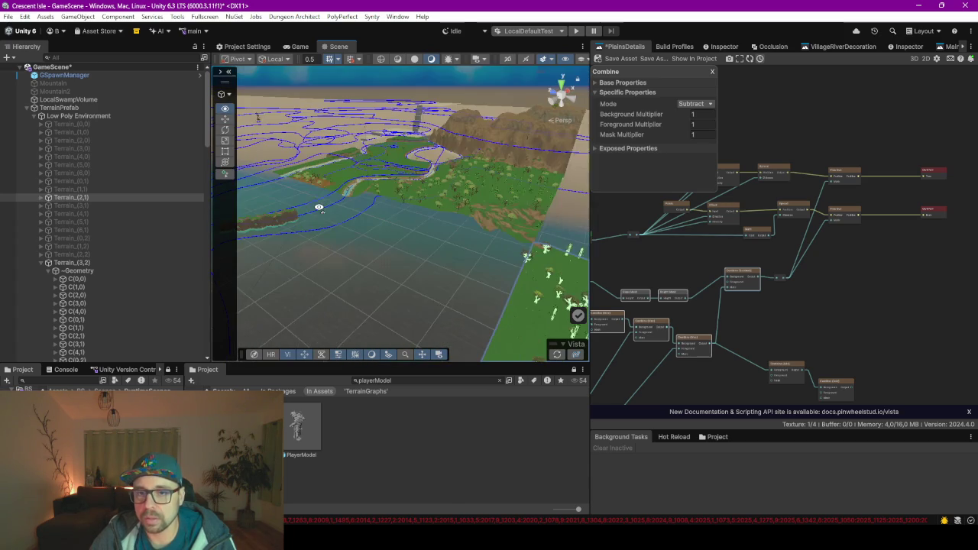
scroll(349, 168, "up", 10)
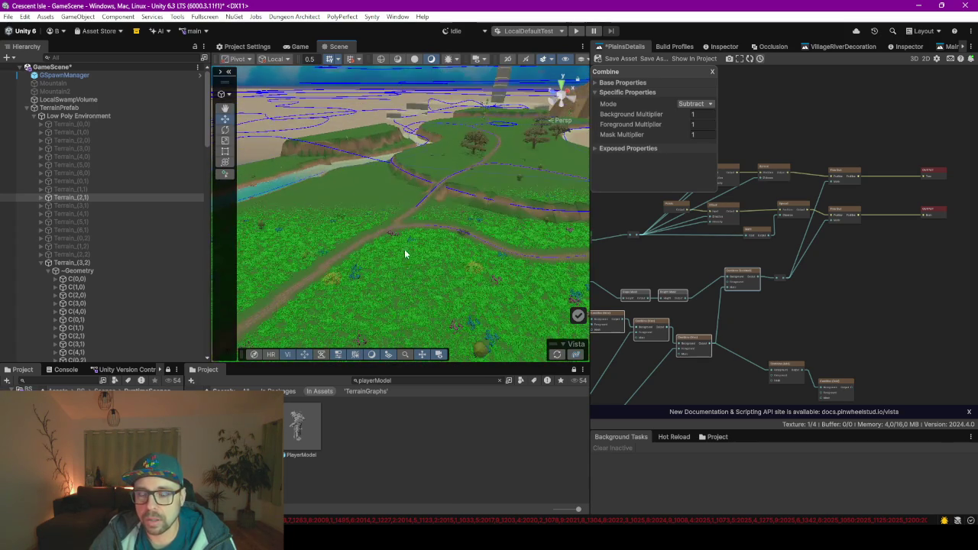
scroll(381, 259, "up", 2)
scroll(698, 332, "up", 5)
mouse_move(785, 297)
left_mouse_down()
mouse_move(771, 295)
mouse_move(830, 288)
left_mouse_up()
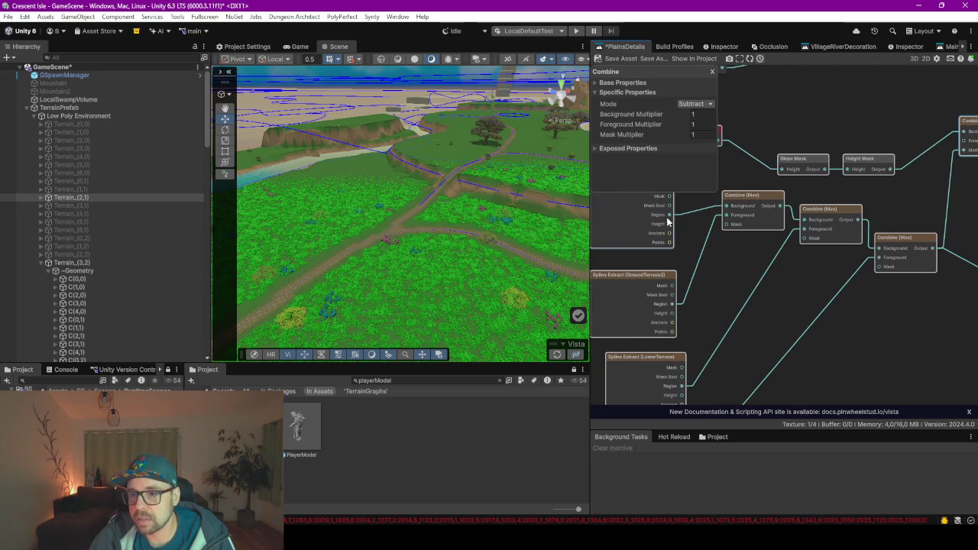
left_click_drag(762, 287, 758, 296)
Set all three Combine (Max) nodes to Min mode
left_click(726, 260)
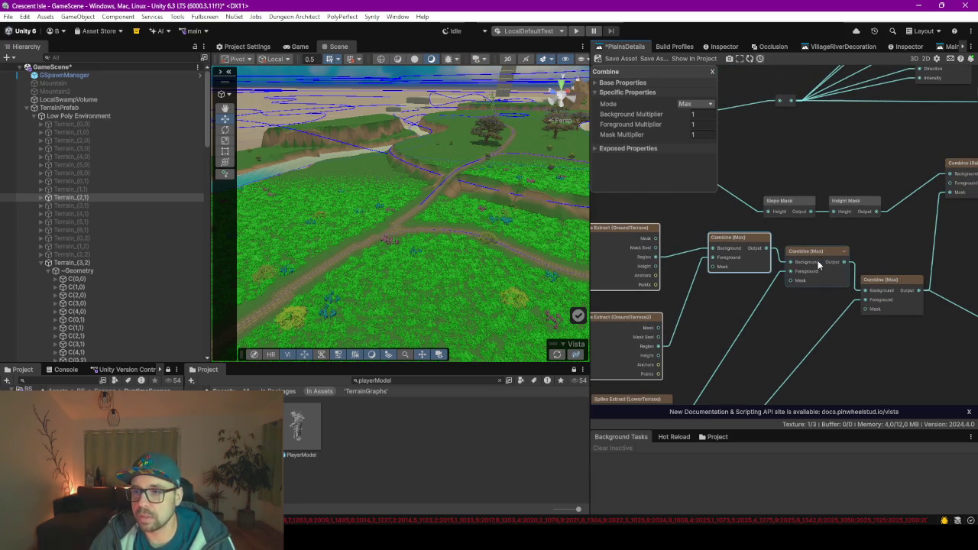
left_click(816, 259, "shift")
left_click(742, 262)
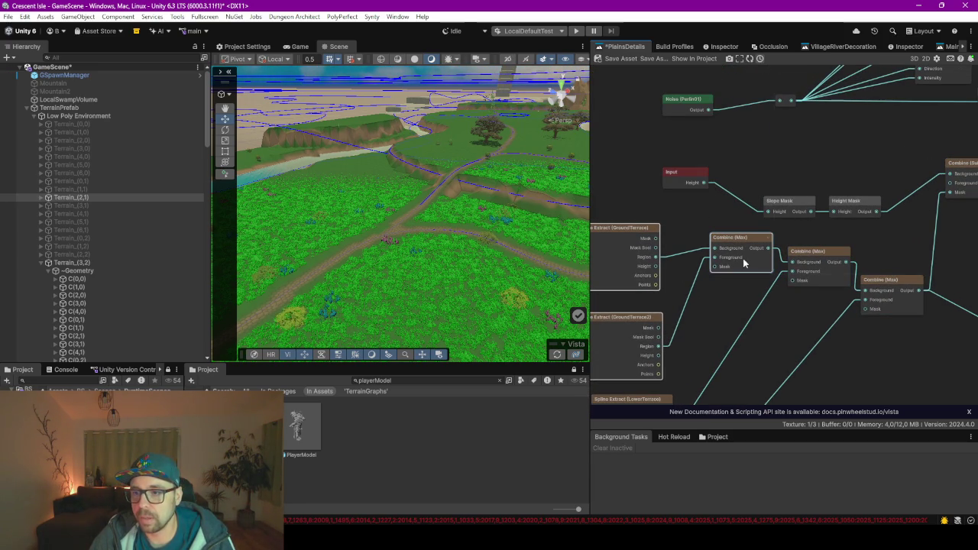
left_click(696, 103)
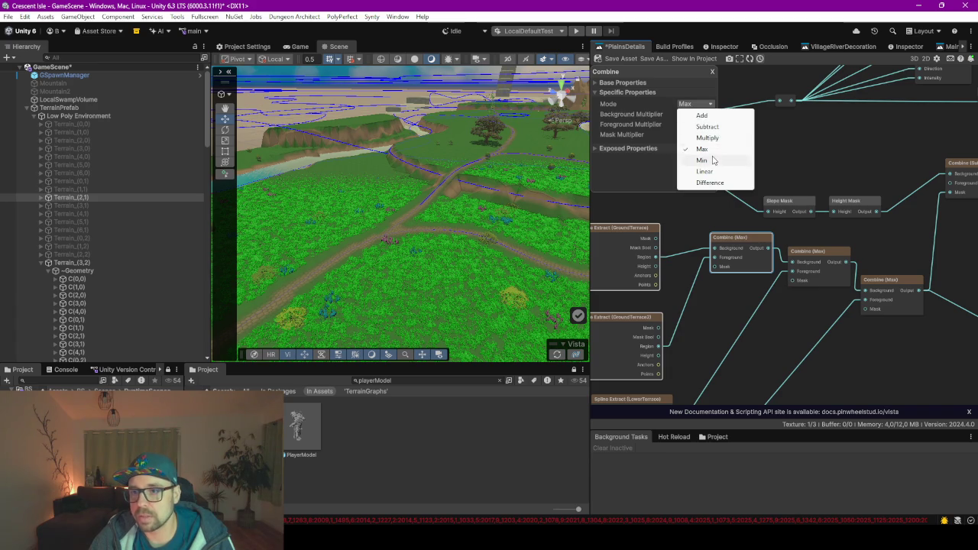
left_click(702, 160)
left_click(817, 252)
left_click(704, 104)
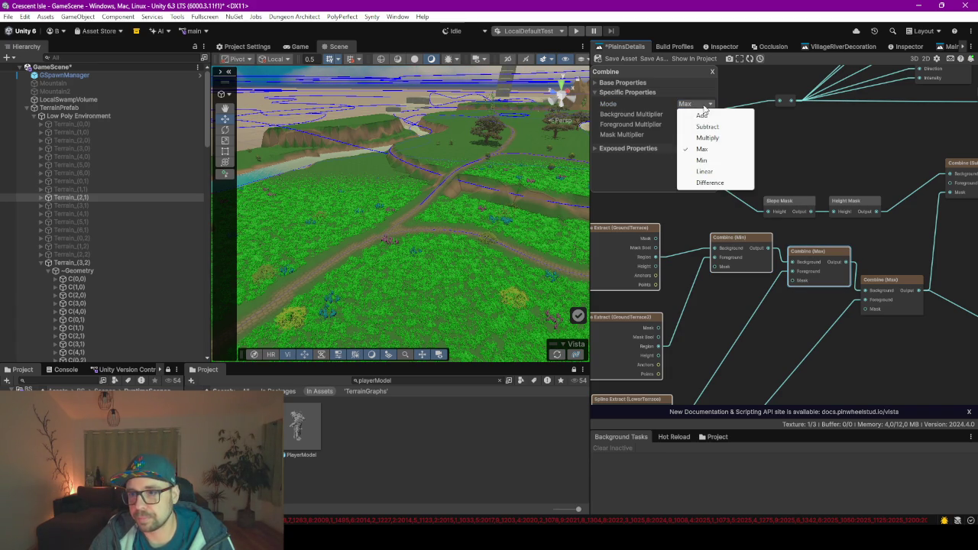
left_click(703, 160)
left_click(891, 281)
left_click(704, 105)
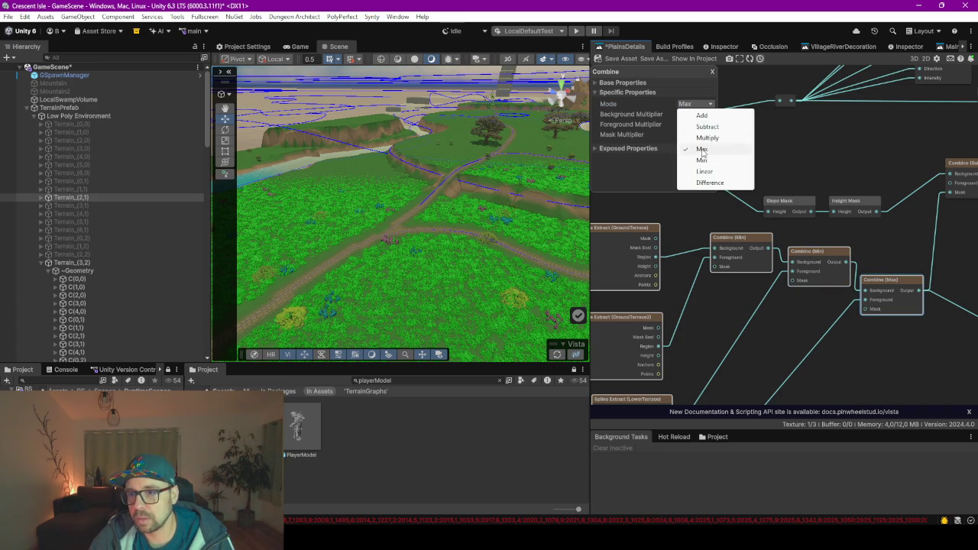
left_click(702, 160)
Regenerate the terrain with the Min-combined graph
scroll(861, 324, "down", 5)
scroll(783, 259, "up", 5)
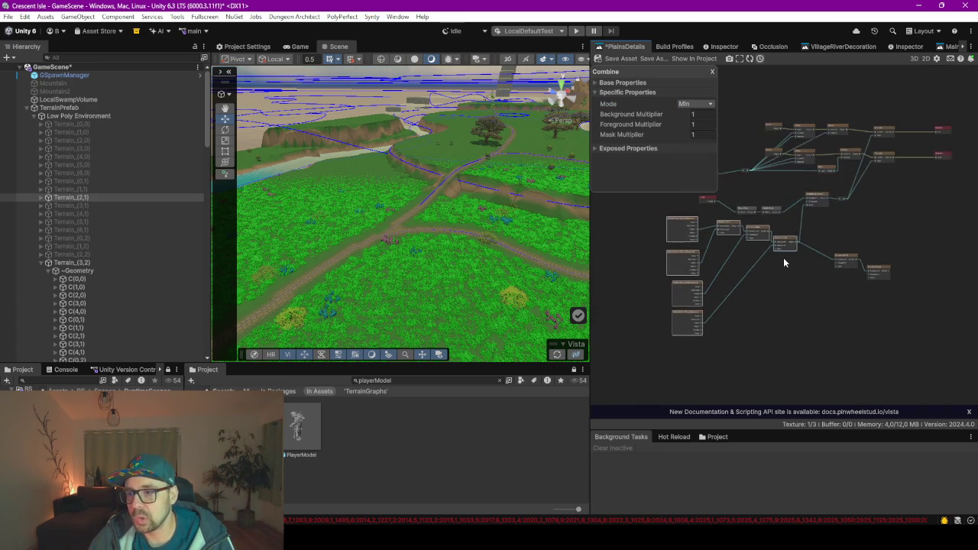
scroll(736, 333, "down", 3)
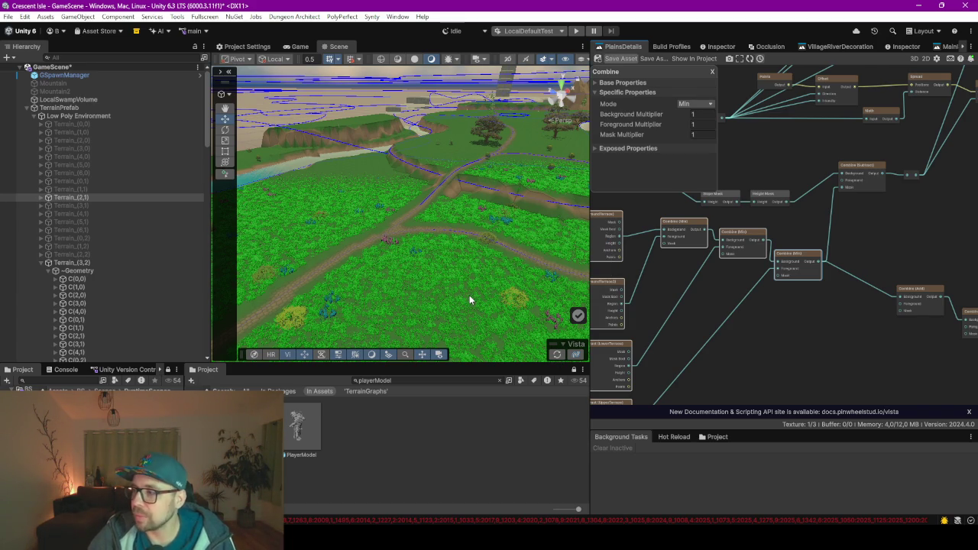
left_click(559, 355)
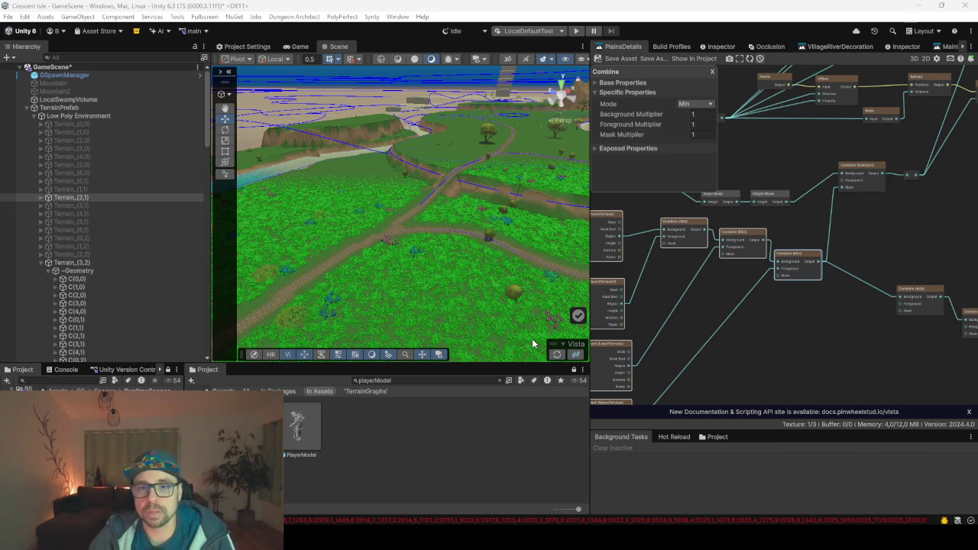
Fly the Scene camera over the river, then pull back to a wide valley view
mouse_move(474, 143)
left_mouse_down()
mouse_move(655, 240)
mouse_move(705, 241)
mouse_move(512, 252)
mouse_move(292, 227)
mouse_move(260, 255)
mouse_move(323, 240)
mouse_move(564, 224)
mouse_move(427, 246)
mouse_move(684, 308)
left_mouse_up()
mouse_move(512, 233)
left_mouse_down()
mouse_move(372, 201)
mouse_move(359, 231)
mouse_move(448, 214)
mouse_move(415, 222)
mouse_move(378, 201)
mouse_move(293, 199)
mouse_move(339, 227)
mouse_move(259, 240)
left_mouse_up()
scroll(373, 201, "up", 8)
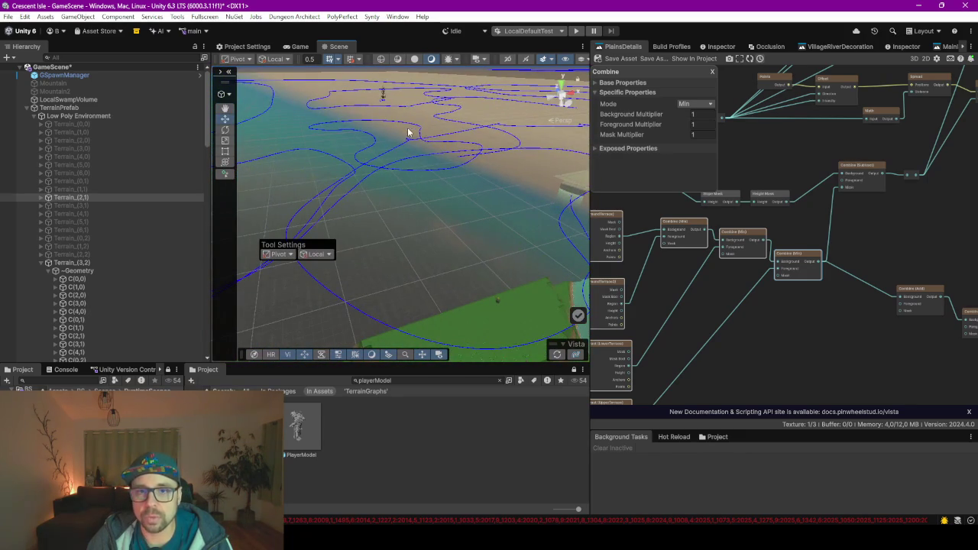
Select the waterfall objects, then step through tiles Terrain_(0,6) to Terrain_(3,5) with the Inspector shown
left_click(348, 108)
left_click(355, 111)
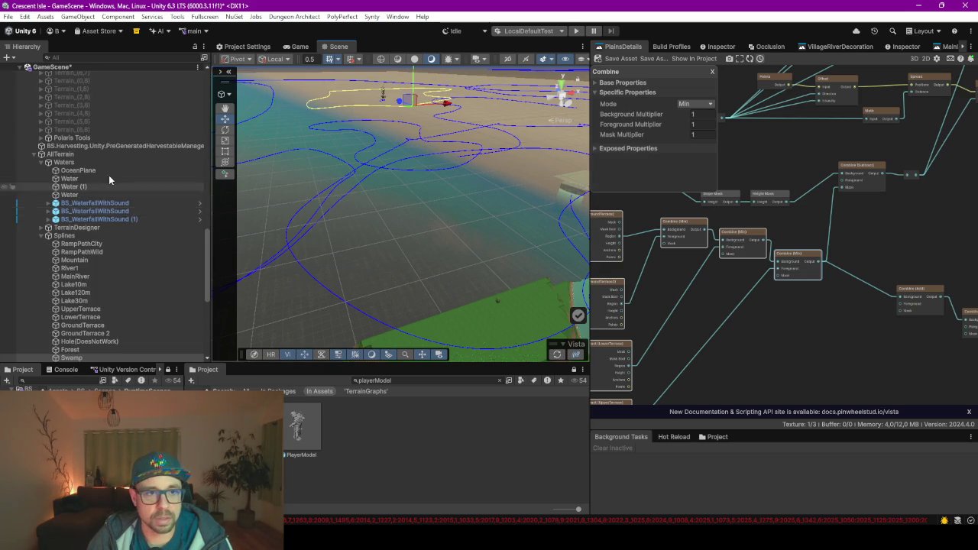
scroll(108, 176, "up", 8)
left_click(95, 150)
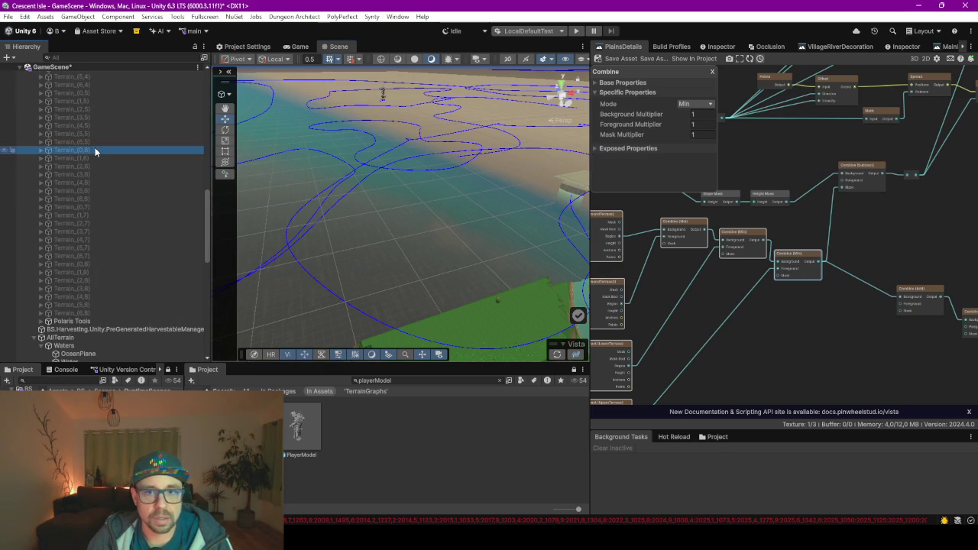
left_click(92, 143)
left_click(91, 134)
left_click(92, 126)
left_click(93, 119)
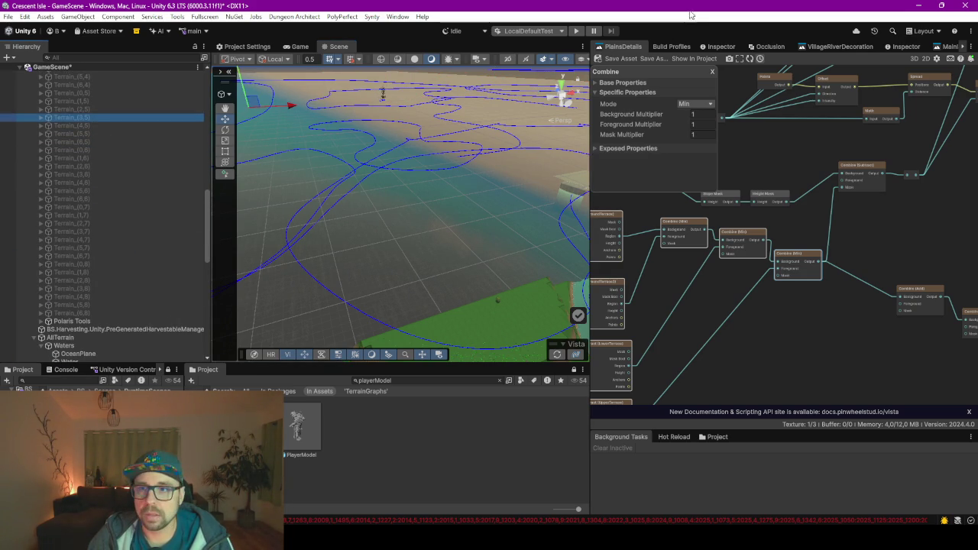
left_click(717, 47)
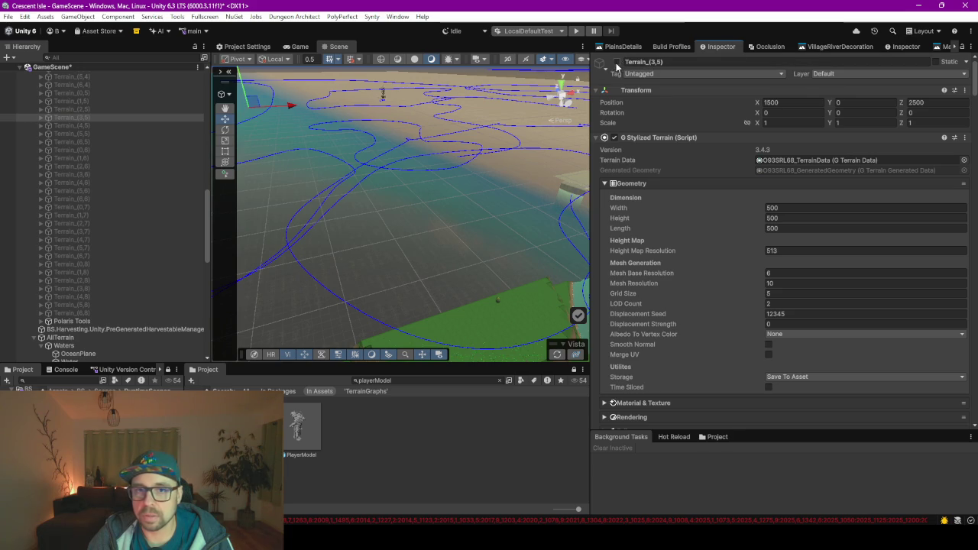
Frame Terrain_(3,5) in the scene, then select and activate the disabled Terrain_(3,4) tile
double_click(84, 119)
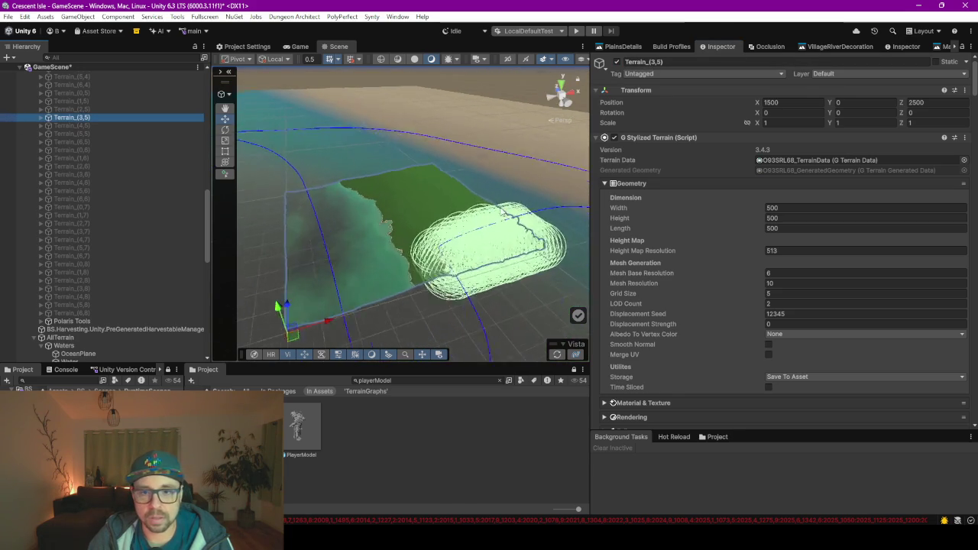
scroll(85, 130, "up", 1)
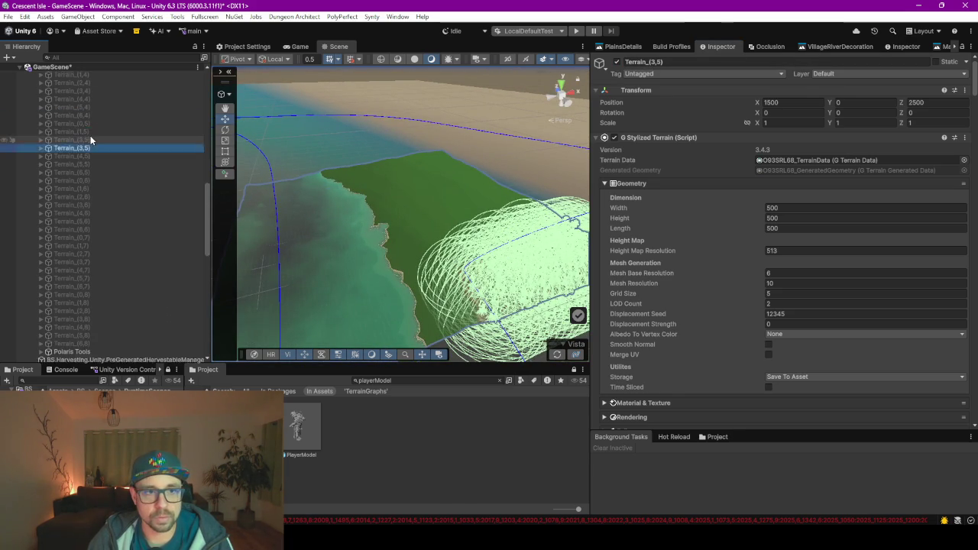
scroll(90, 135, "up", 1)
left_click(95, 122)
left_click(617, 62)
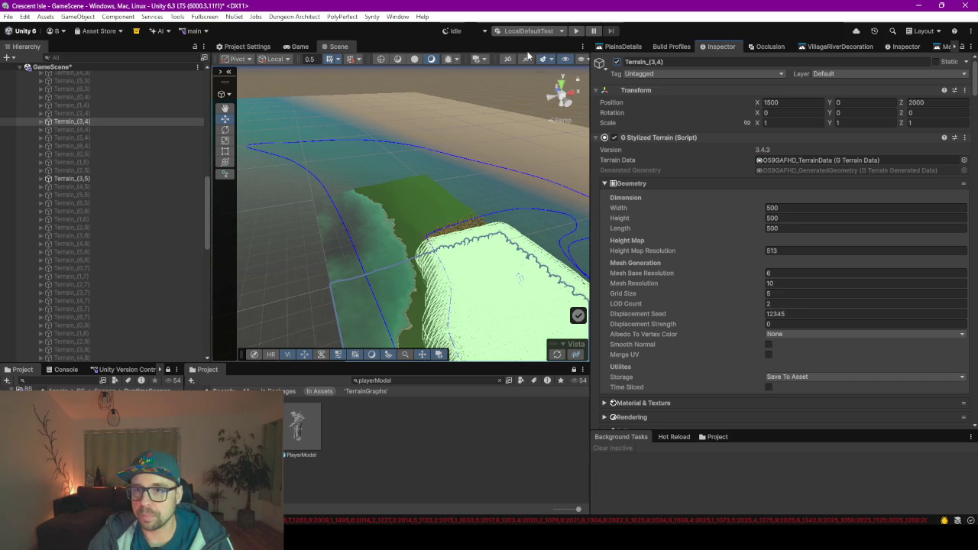
scroll(578, 62, "down", 2)
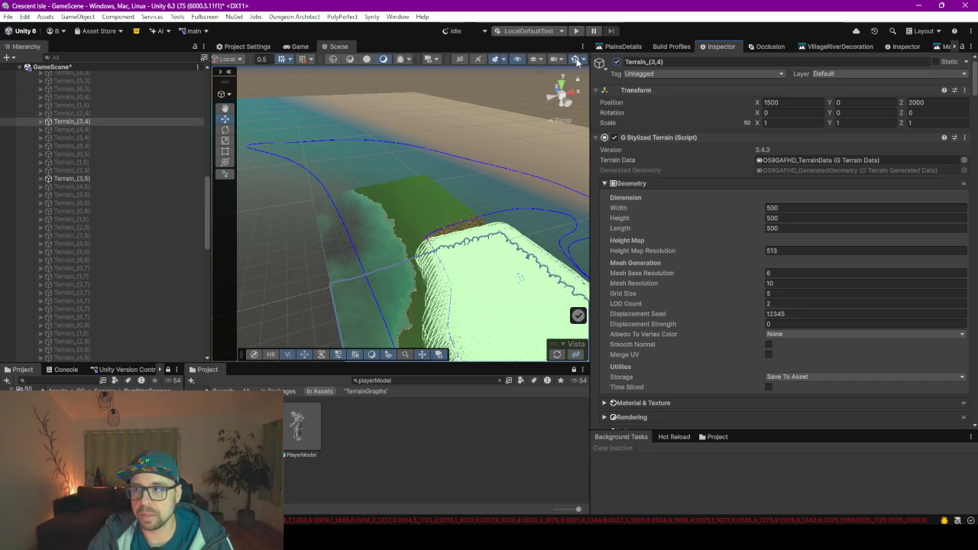
Turn Gizmos off and fly the camera over the dense forest beside the lake
left_click(578, 63)
mouse_move(484, 304)
left_mouse_down()
mouse_move(545, 305)
mouse_move(469, 280)
mouse_move(409, 277)
mouse_move(477, 267)
mouse_move(463, 250)
mouse_move(441, 253)
mouse_move(445, 302)
mouse_move(488, 300)
mouse_move(445, 297)
mouse_move(443, 277)
mouse_move(385, 281)
mouse_move(349, 305)
mouse_move(255, 304)
mouse_move(184, 283)
mouse_move(476, 314)
mouse_move(497, 243)
left_mouse_up()
scroll(545, 305, "up", 6)
mouse_move(408, 313)
left_mouse_down()
mouse_move(262, 284)
mouse_move(343, 301)
mouse_move(374, 277)
mouse_move(391, 286)
mouse_move(350, 300)
mouse_move(383, 298)
mouse_move(389, 283)
left_mouse_up()
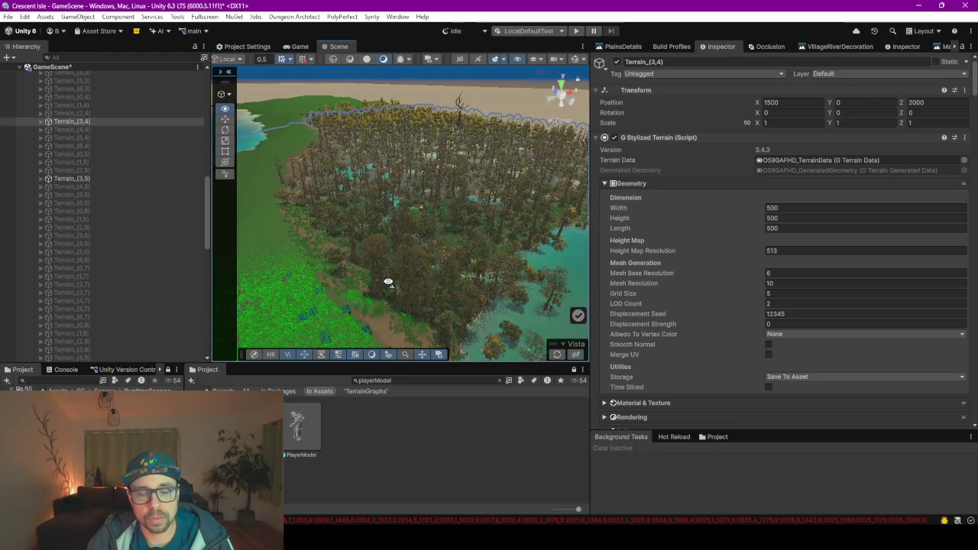